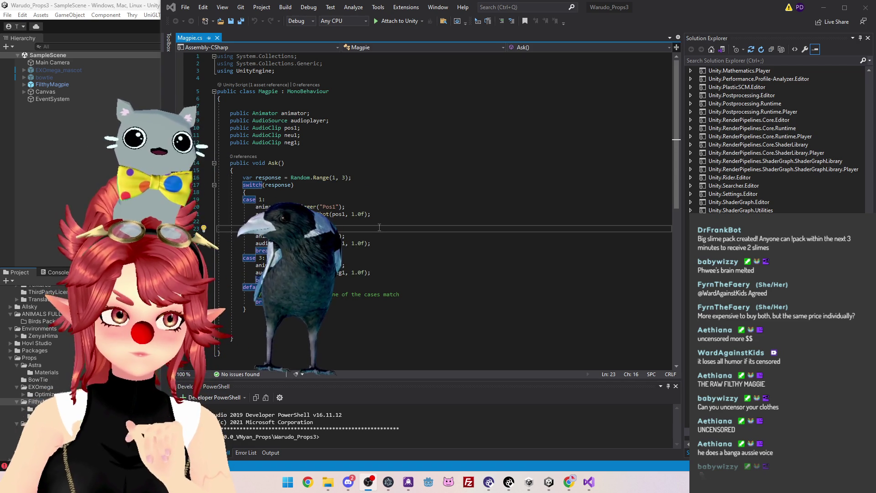
Review the neu1 clip and case 2 trigger lines in Ask(), then show the 'switch case unity' results.
{"action": "left_click", "coordinate": [382, 243]}
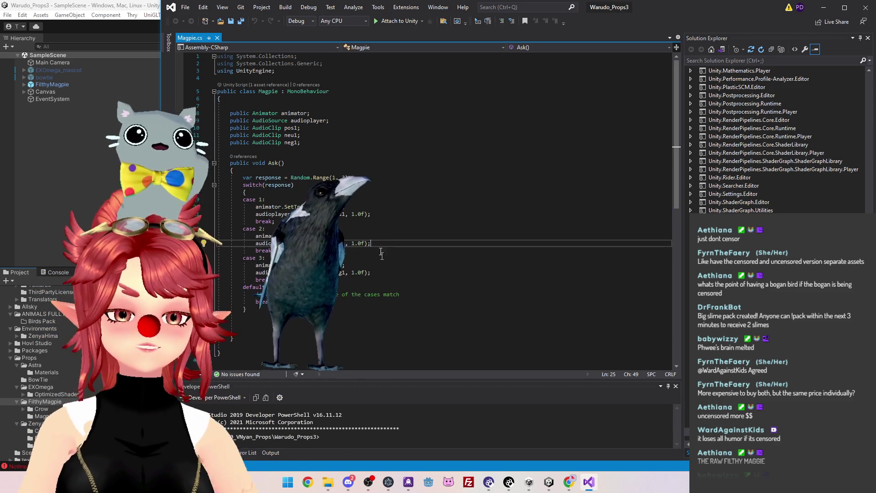
{"action": "left_click", "coordinate": [373, 235]}
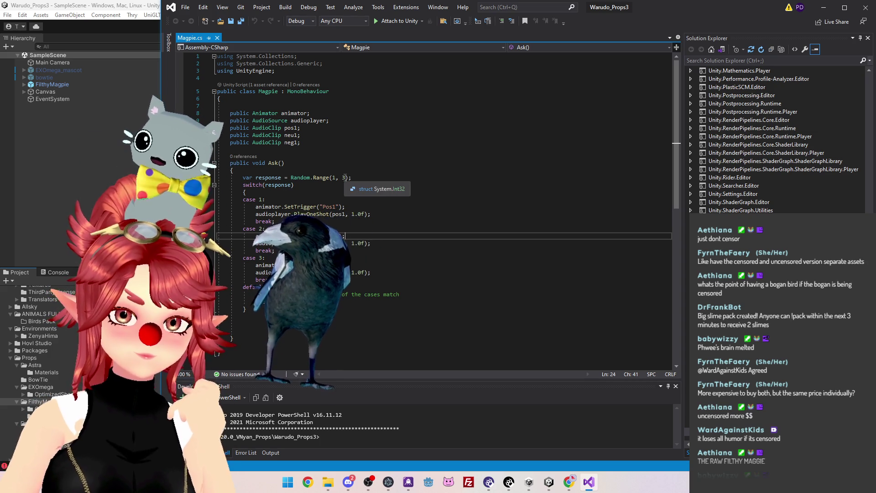
{"action": "left_click", "coordinate": [569, 482]}
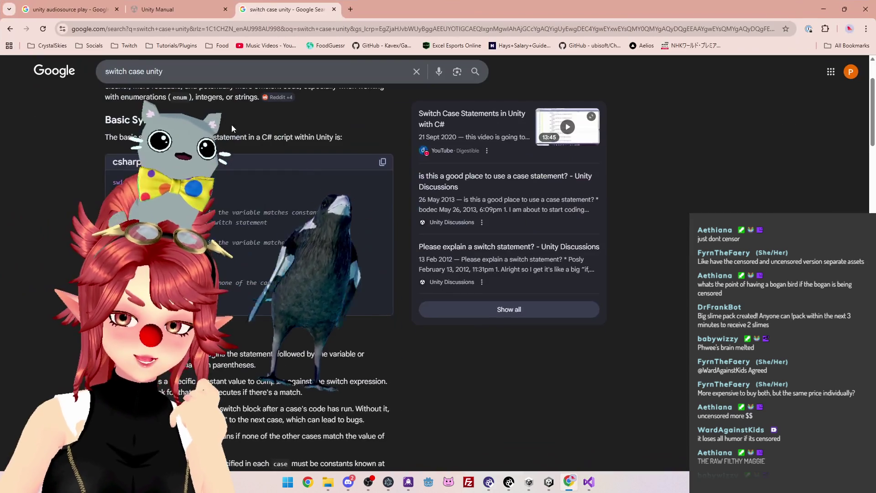
Flip between the search and Unity Manual tabs and go back to the Random class page.
{"action": "left_click", "coordinate": [178, 14]}
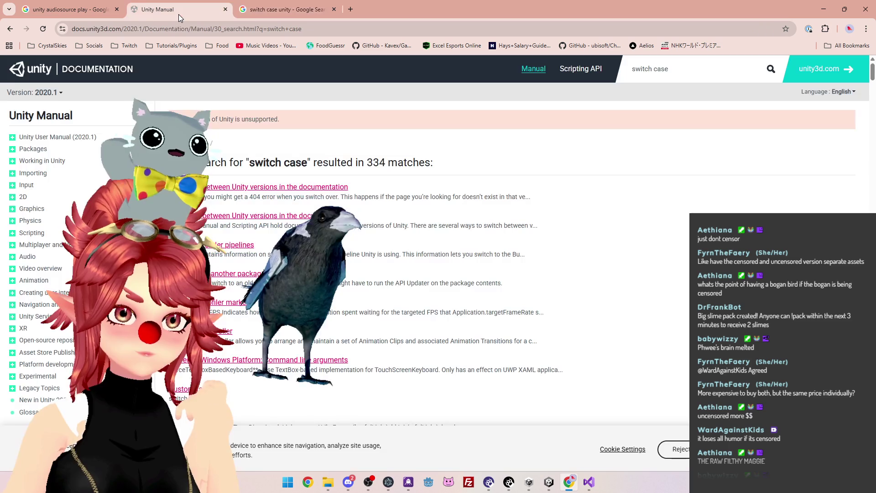
{"action": "left_click", "coordinate": [95, 16]}
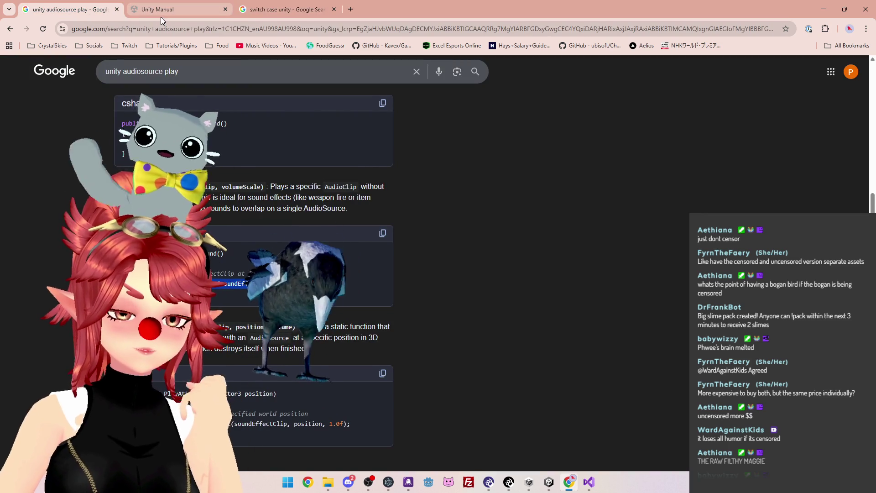
{"action": "left_click", "coordinate": [161, 14]}
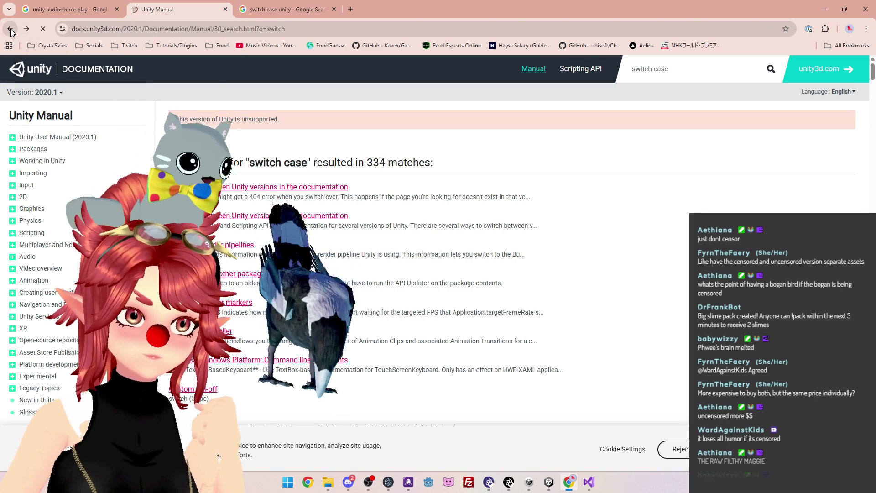
{"action": "left_click", "coordinate": [10, 29]}
{"action": "left_click", "coordinate": [10, 30]}
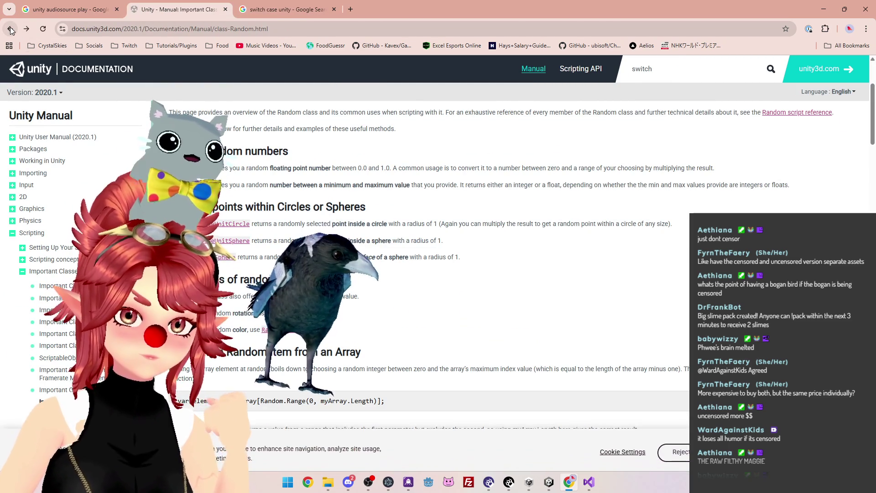
Highlight the minimum/maximum sentence on the Random.Range page and scroll through its overloads.
{"action": "left_click_drag", "start_coordinate": [336, 184], "coordinate": [725, 185]}
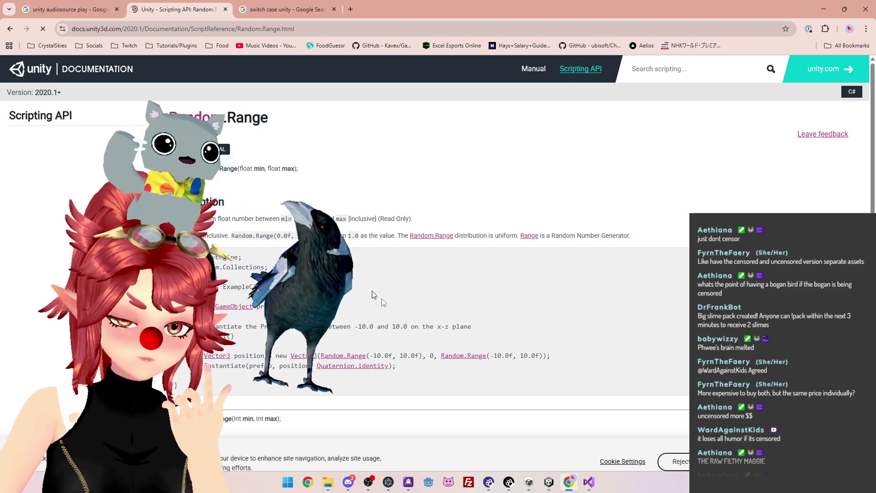
{"action": "scroll", "coordinate": [487, 323], "scroll_direction": "down", "scroll_amount": 1}
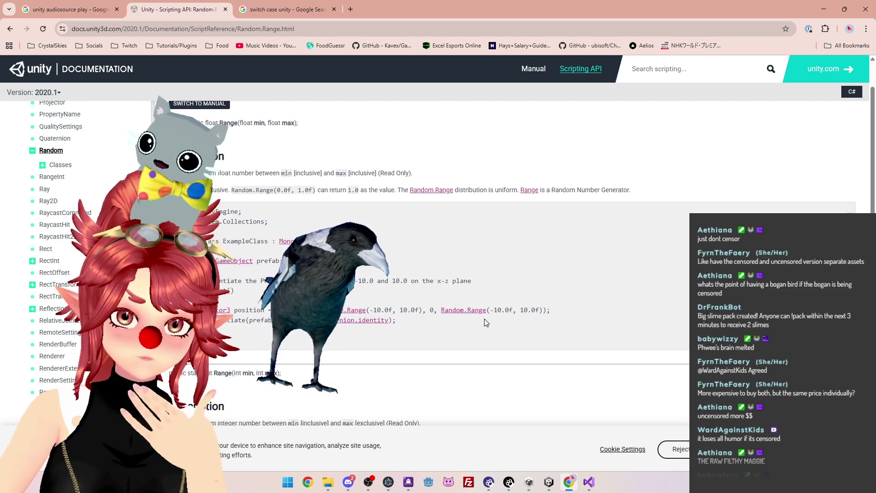
{"action": "scroll", "coordinate": [474, 326], "scroll_direction": "down", "scroll_amount": 3}
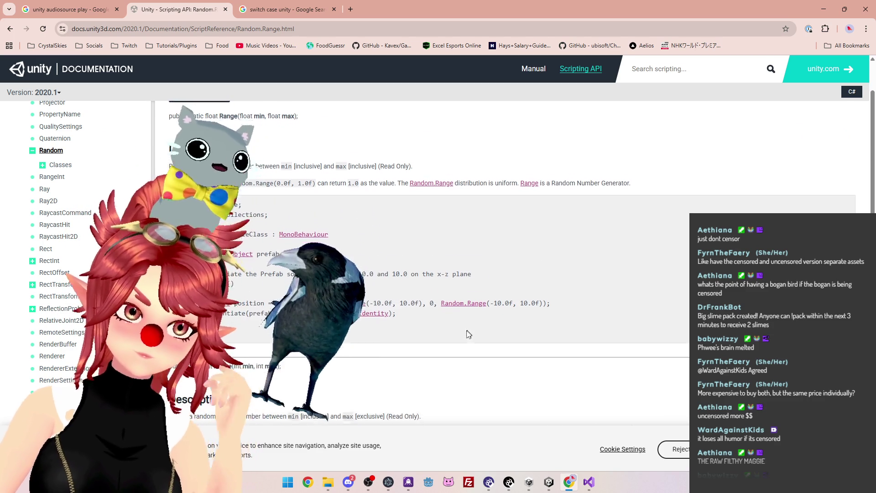
{"action": "scroll", "coordinate": [465, 333], "scroll_direction": "down", "scroll_amount": 4}
{"action": "scroll", "coordinate": [464, 335], "scroll_direction": "up", "scroll_amount": 4}
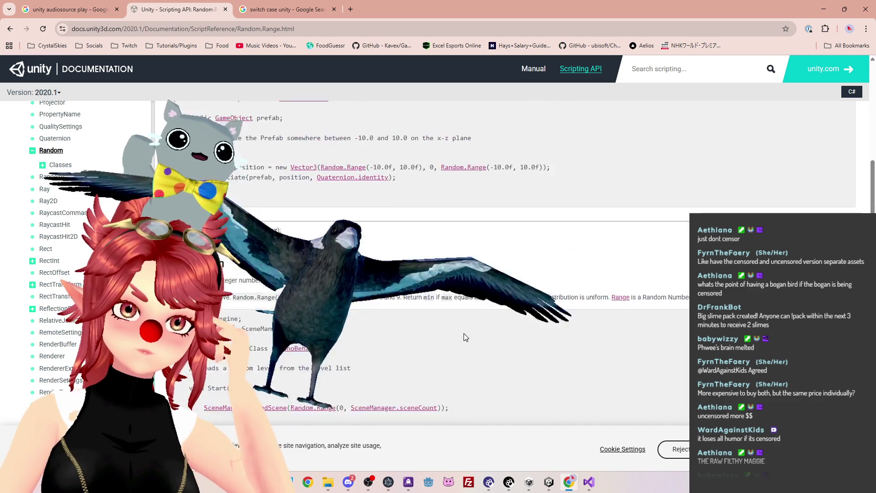
{"action": "scroll", "coordinate": [464, 337], "scroll_direction": "up", "scroll_amount": 4}
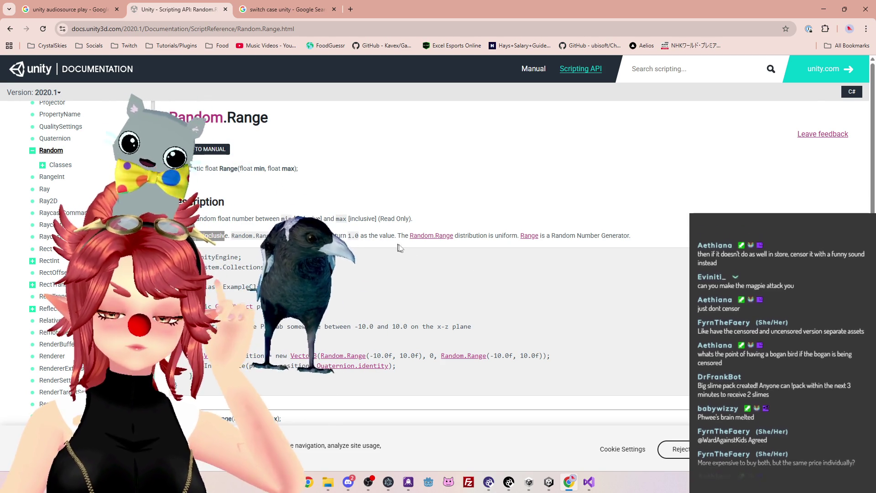
{"action": "left_click", "coordinate": [824, 9]}
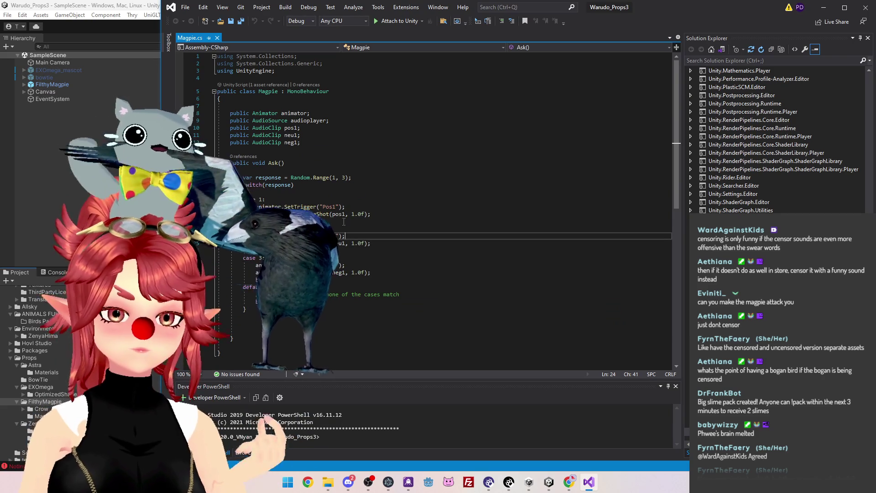
Step through the case 1, case 3, neu1 sound and Neg1 trigger lines of Ask()'s switch.
{"action": "left_click", "coordinate": [283, 257]}
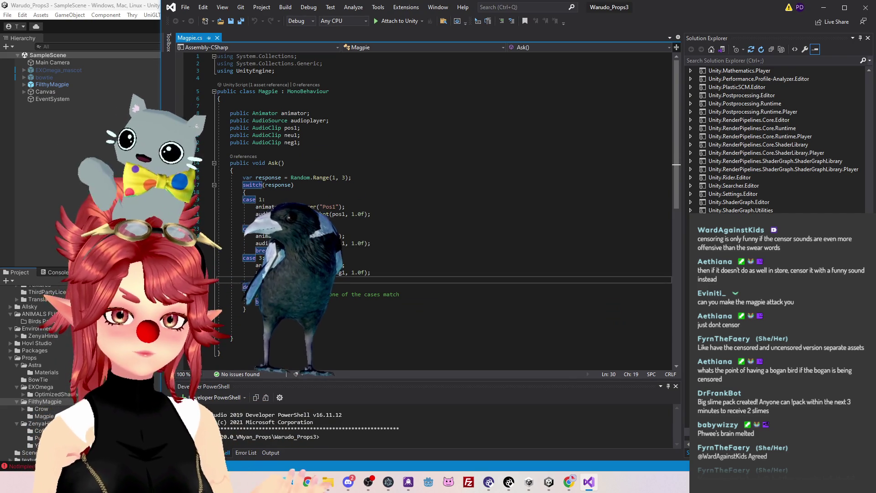
{"action": "left_click", "coordinate": [275, 221]}
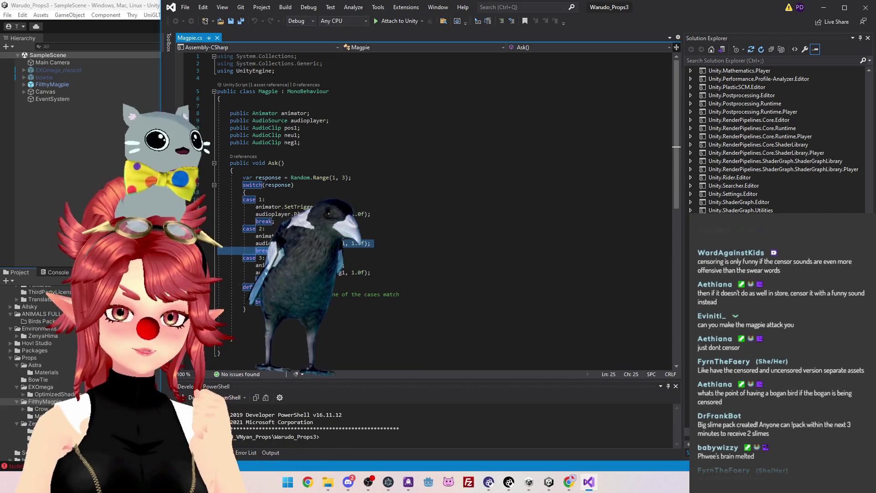
{"action": "left_click", "coordinate": [366, 258]}
{"action": "left_click", "coordinate": [386, 247]}
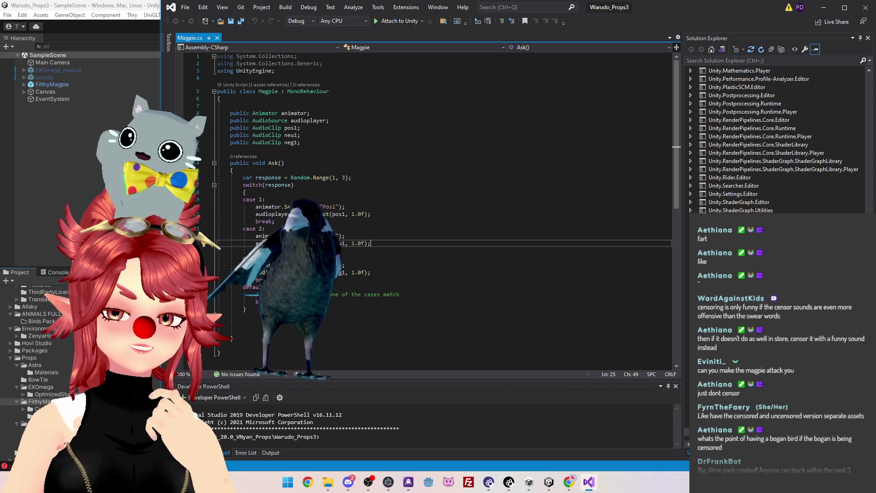
{"action": "left_click", "coordinate": [424, 268]}
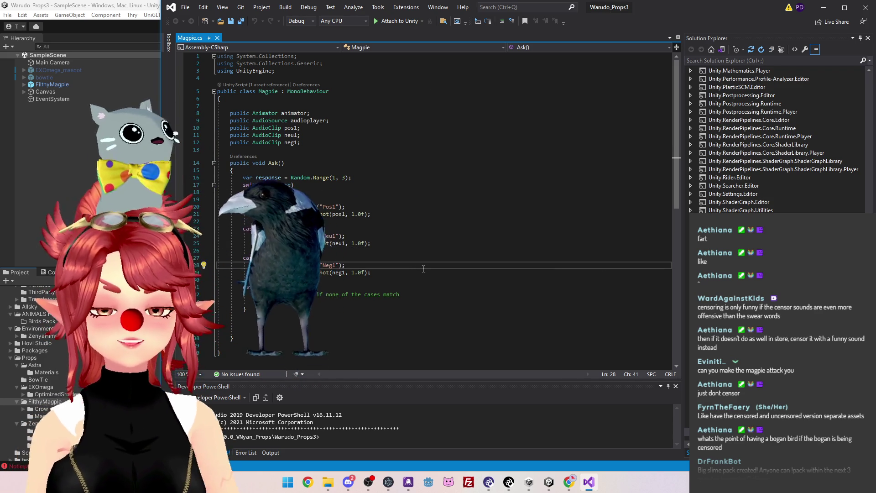
{"action": "left_click", "coordinate": [411, 273]}
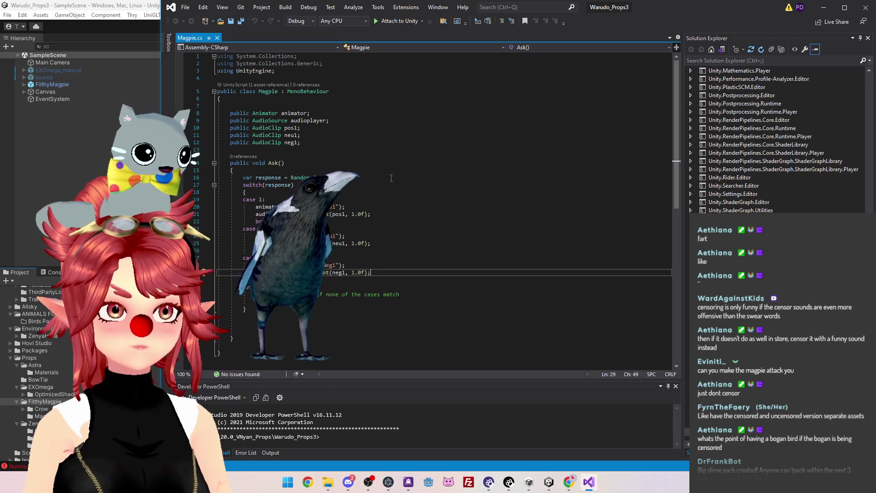
{"action": "left_click", "coordinate": [327, 185]}
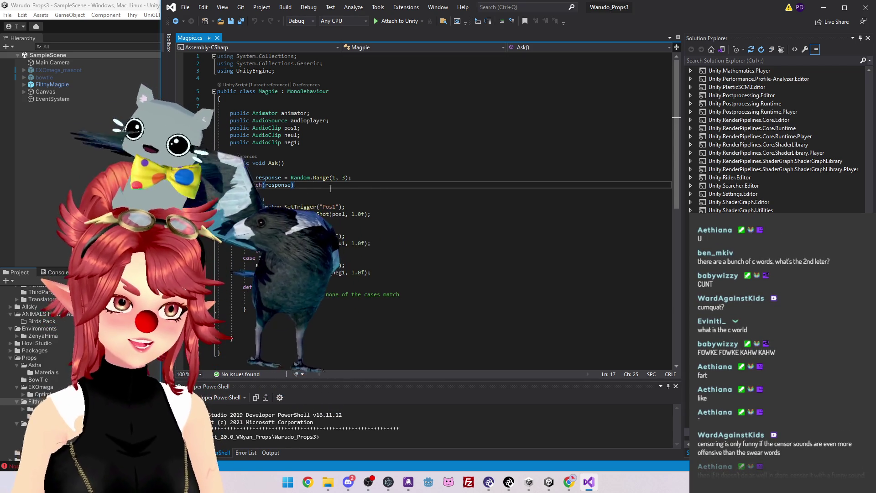
Check the case 1 label, switch(response) line and neu1 sound line, then open the Warudo blueprint.
{"action": "left_click", "coordinate": [329, 199]}
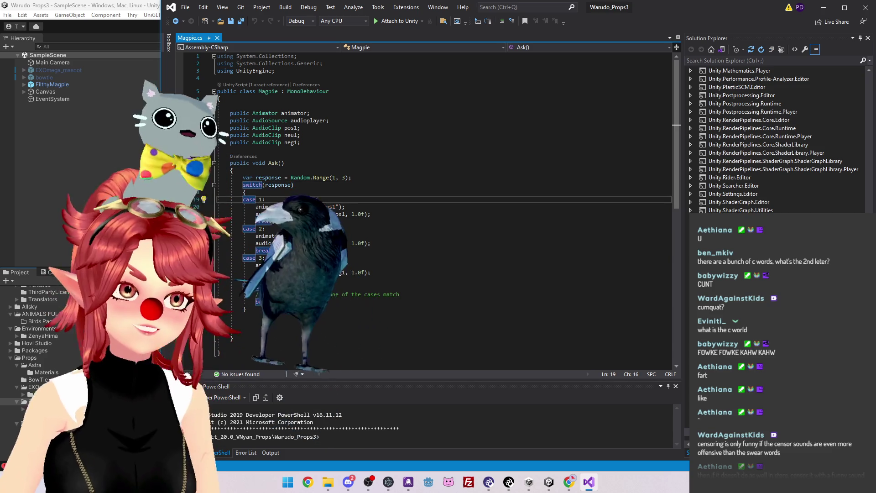
{"action": "left_click", "coordinate": [312, 187]}
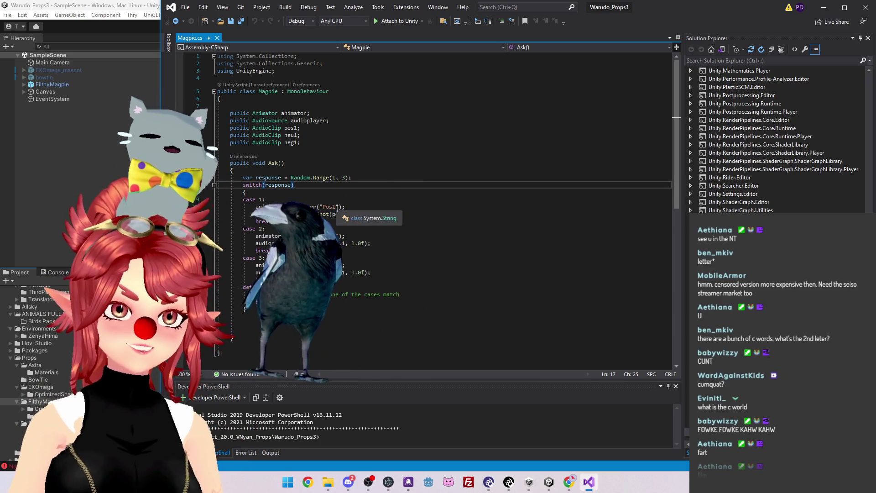
{"action": "left_click", "coordinate": [372, 248]}
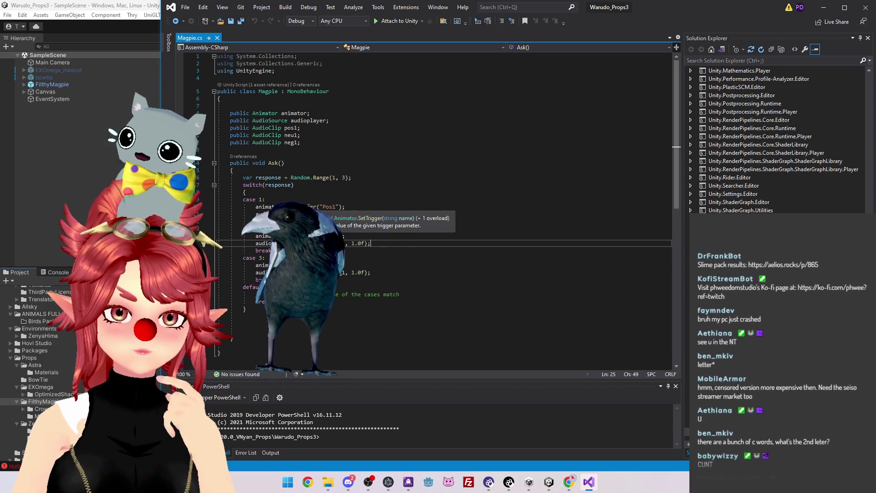
{"action": "left_click", "coordinate": [511, 483]}
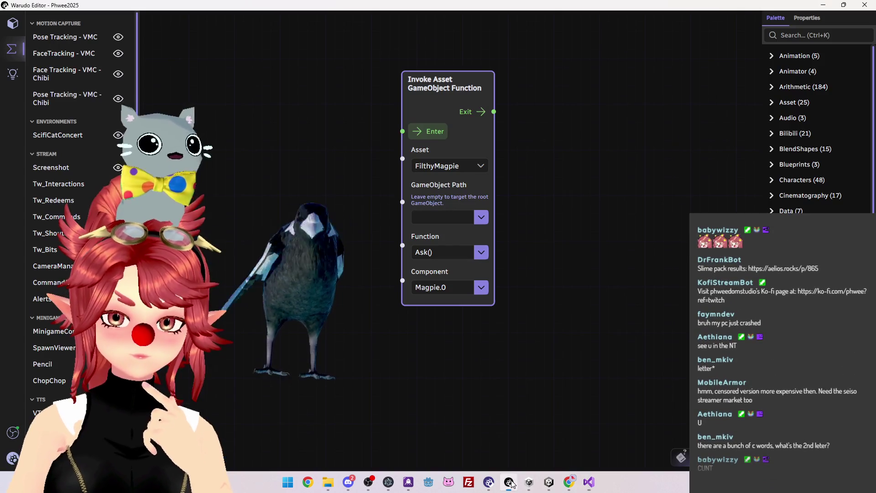
Fire the FilthyMagpie Ask() invoke node nine times to test its random responses.
{"action": "left_click", "coordinate": [440, 131]}
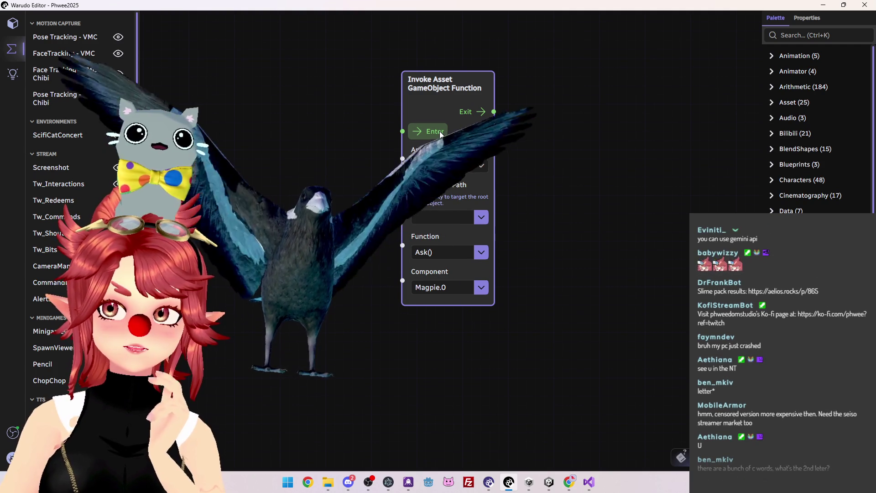
{"action": "left_click", "coordinate": [438, 131]}
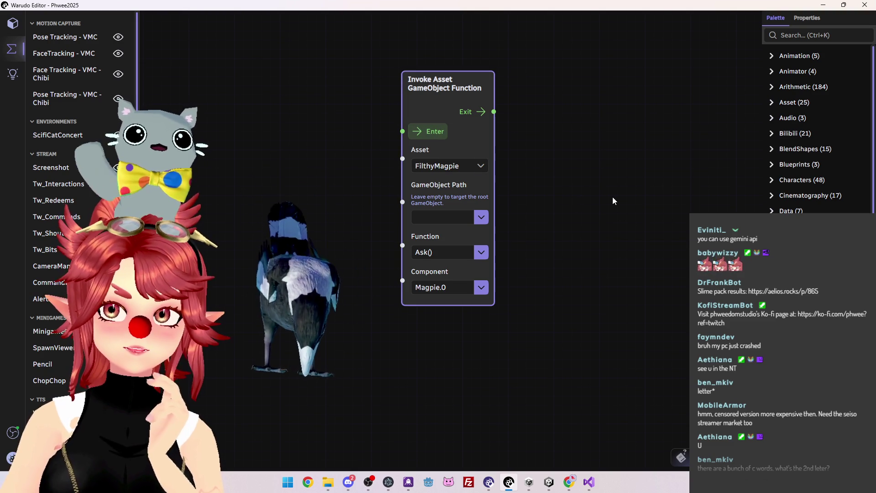
{"action": "left_click", "coordinate": [439, 135]}
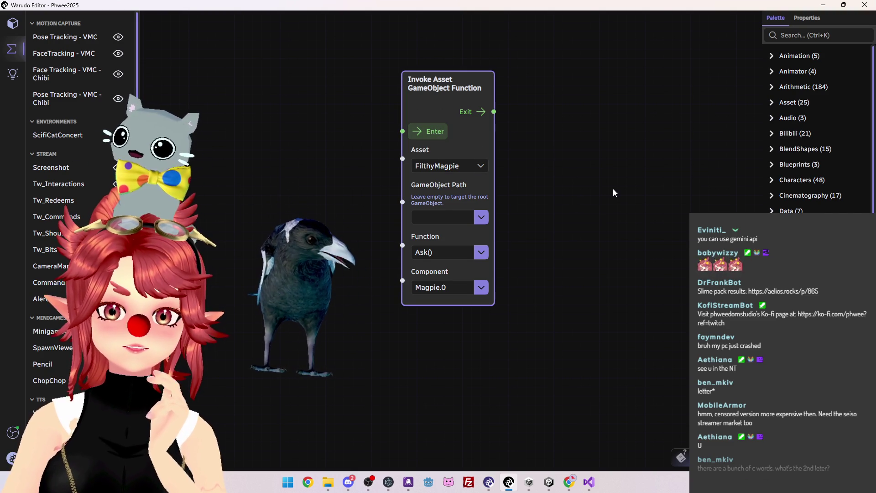
{"action": "left_click", "coordinate": [421, 133]}
{"action": "left_click", "coordinate": [428, 132]}
{"action": "left_click", "coordinate": [440, 133]}
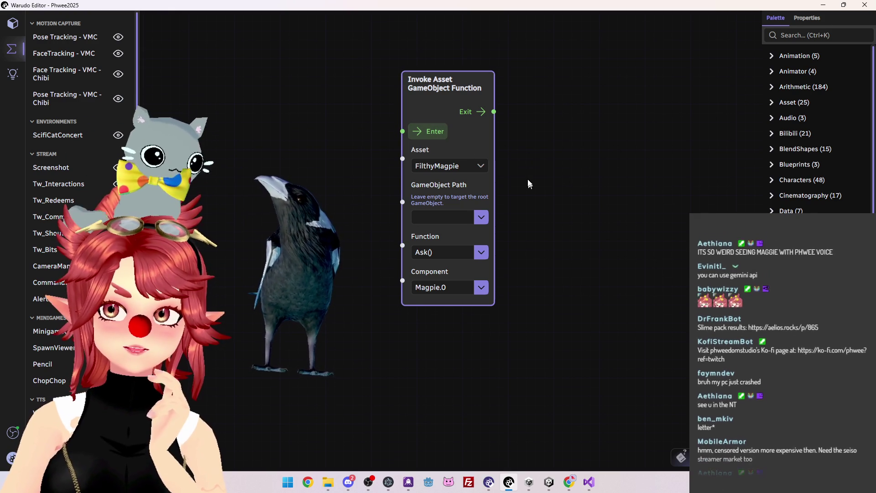
{"action": "left_click", "coordinate": [426, 132]}
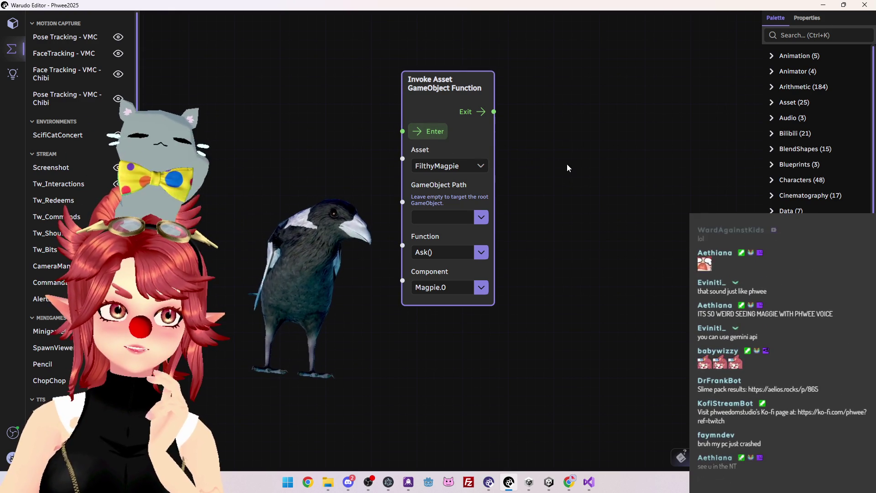
{"action": "left_click", "coordinate": [438, 133]}
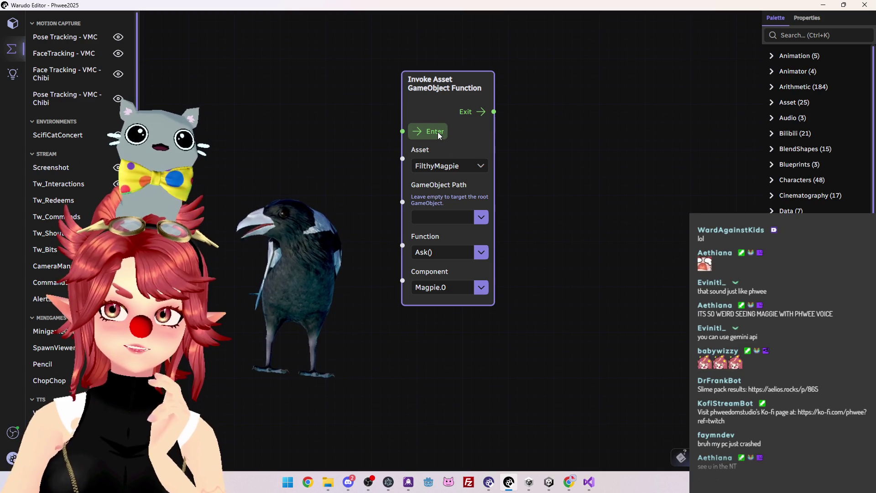
{"action": "left_click", "coordinate": [428, 132]}
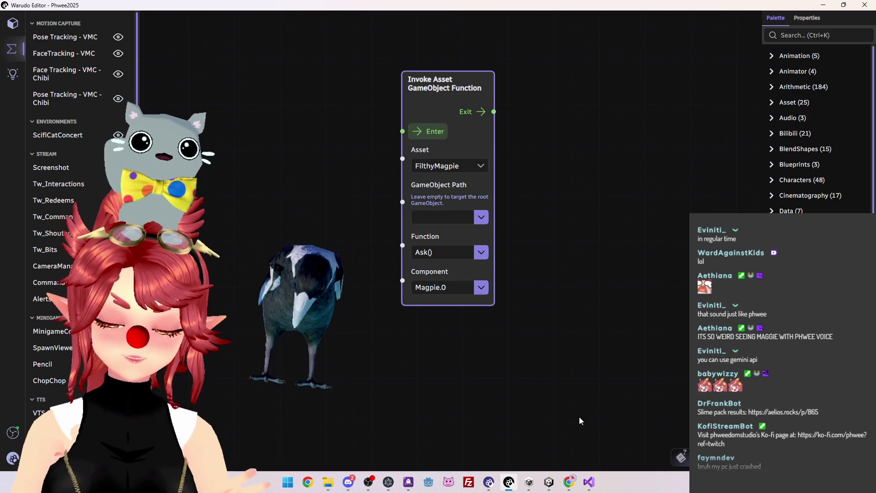
{"action": "left_click", "coordinate": [548, 482]}
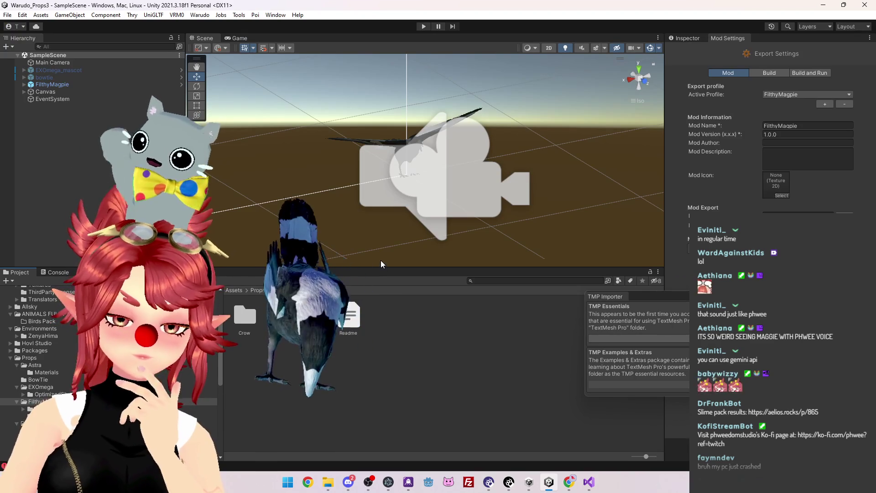
Glance at Magpie.cs in Visual Studio, then return to the Warudo blueprint.
{"action": "left_click", "coordinate": [588, 484]}
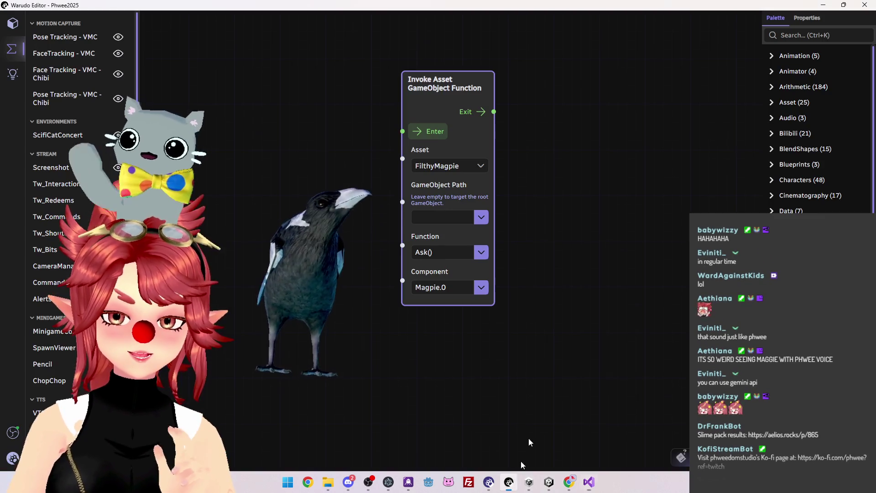
{"action": "left_click", "coordinate": [508, 482]}
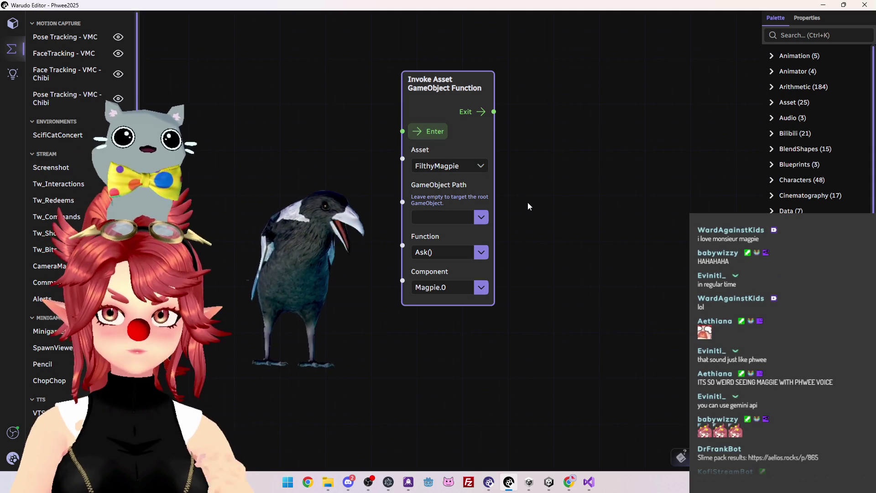
Fire the Ask() node twice more, then bring up the Random.Range docs in Chrome.
{"action": "left_click", "coordinate": [434, 132]}
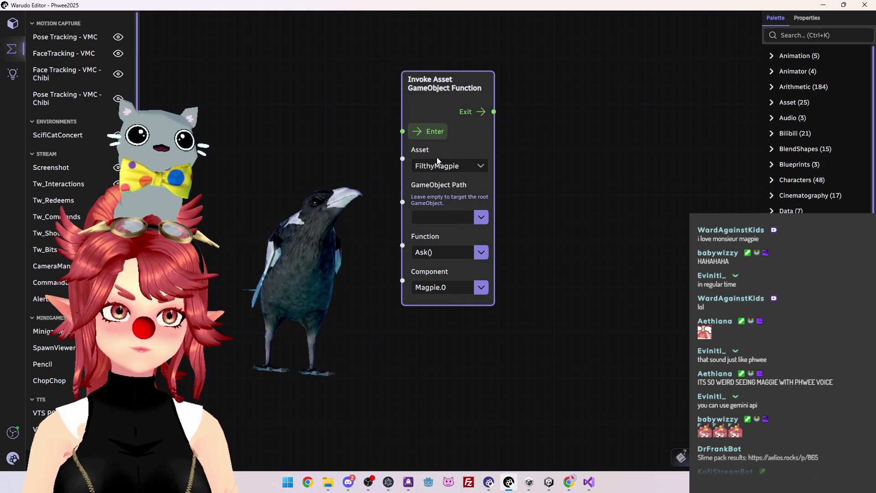
{"action": "left_click", "coordinate": [438, 133]}
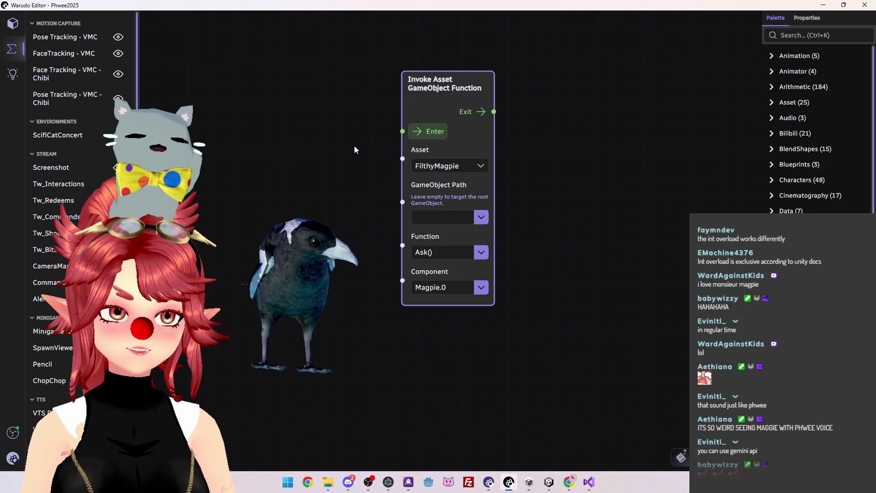
{"action": "left_click", "coordinate": [571, 483]}
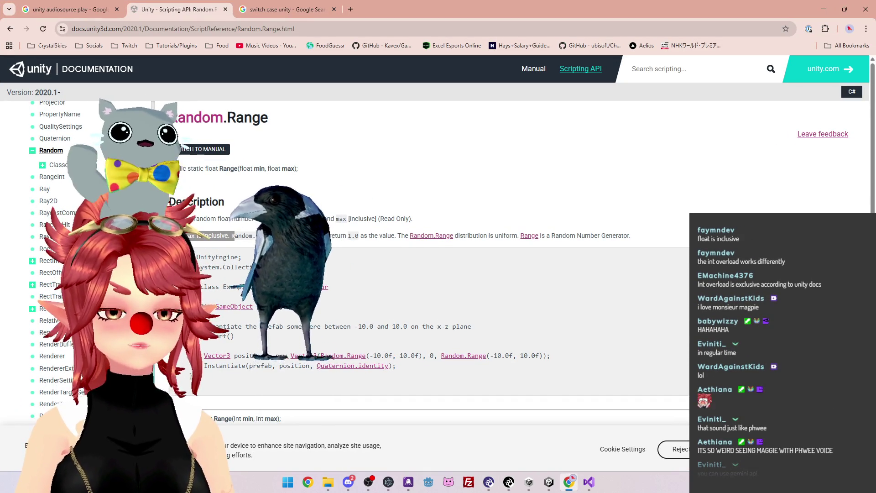
Scroll the Random.Range docs down to the int overload, then return to Magpie.cs.
{"action": "scroll", "coordinate": [457, 251], "scroll_direction": "down", "scroll_amount": 1}
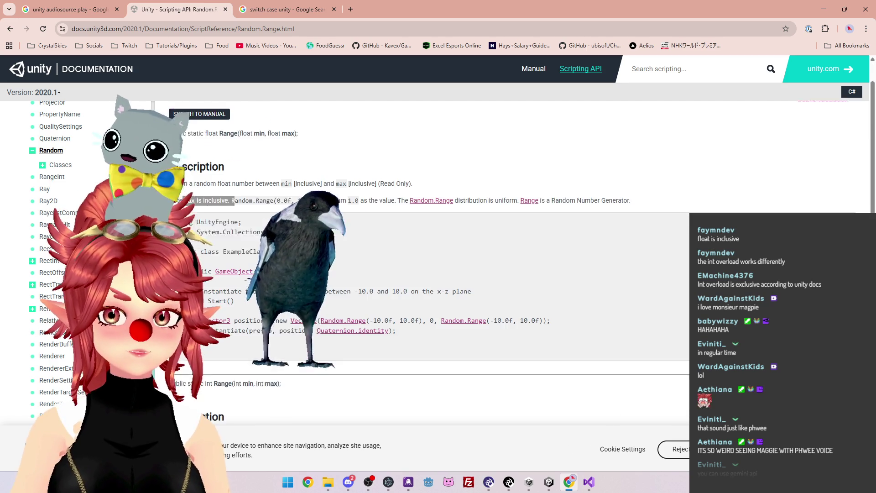
{"action": "key", "text": "alt+Tab"}
{"action": "left_click", "coordinate": [589, 482]}
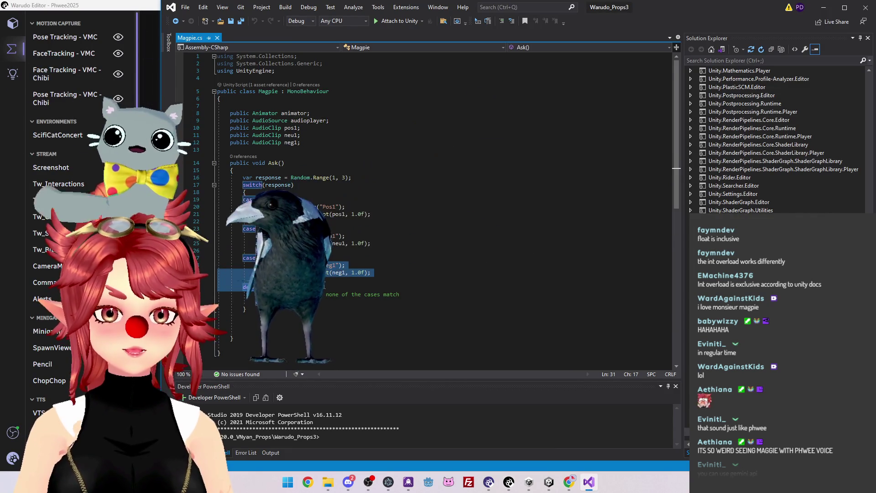
Select the case blocks of the switch and compare them against the Warudo blueprint.
{"action": "left_click_drag", "start_coordinate": [319, 266], "coordinate": [268, 287]}
{"action": "left_click_drag", "start_coordinate": [161, 228], "coordinate": [313, 228]}
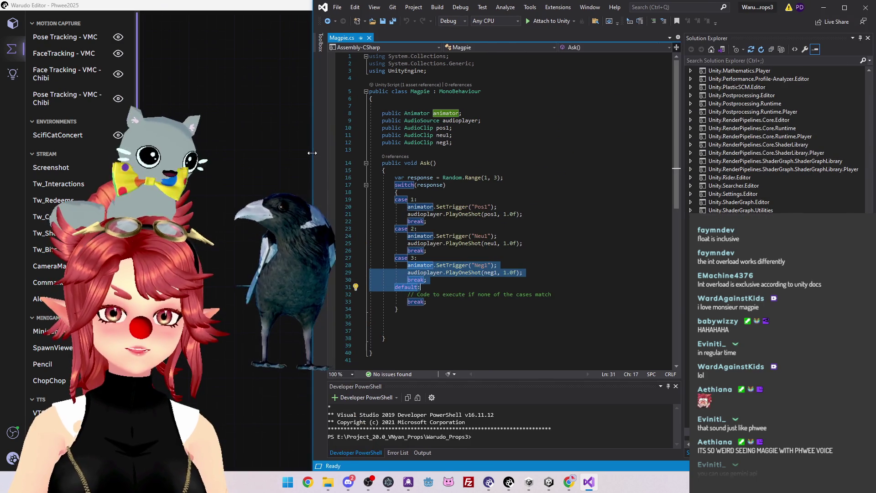
{"action": "left_click", "coordinate": [417, 272]}
{"action": "left_click_drag", "start_coordinate": [411, 203], "coordinate": [470, 244]}
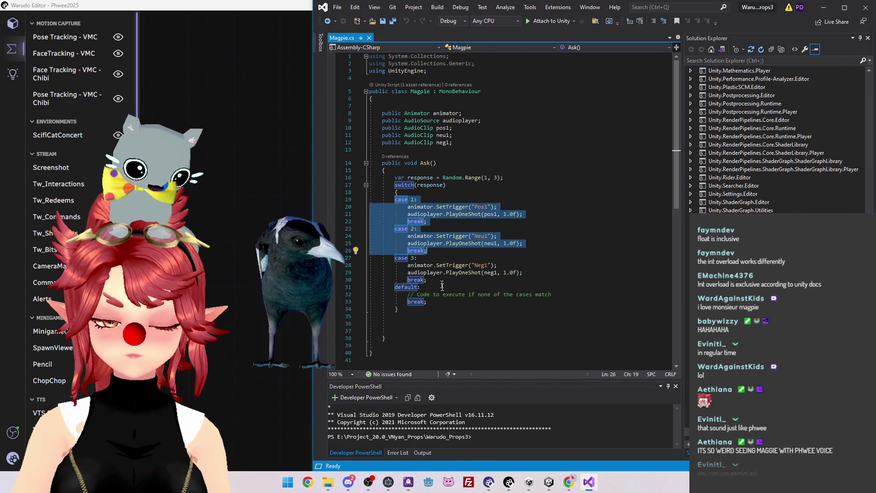
{"action": "left_click_drag", "start_coordinate": [426, 280], "coordinate": [376, 258]}
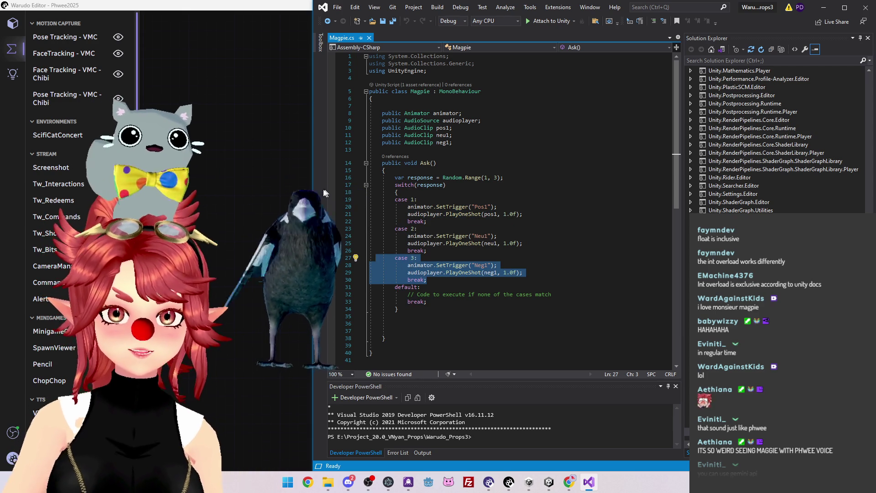
{"action": "left_click", "coordinate": [270, 193]}
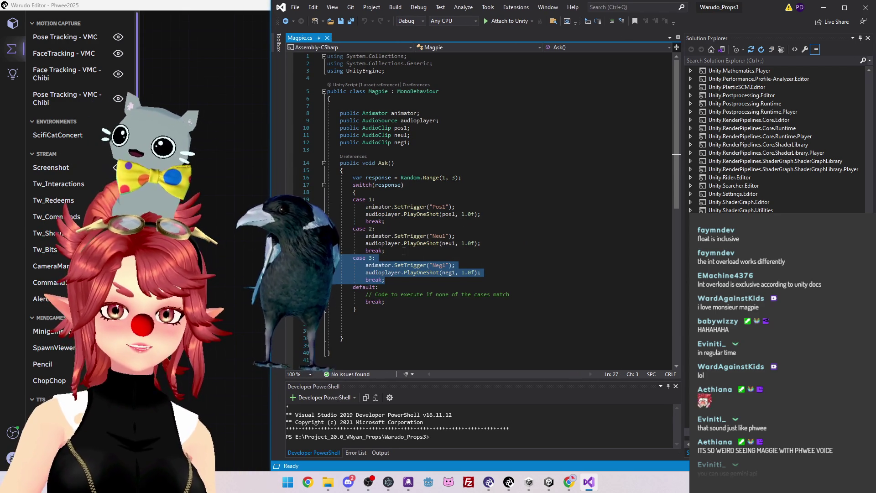
{"action": "left_click", "coordinate": [411, 250]}
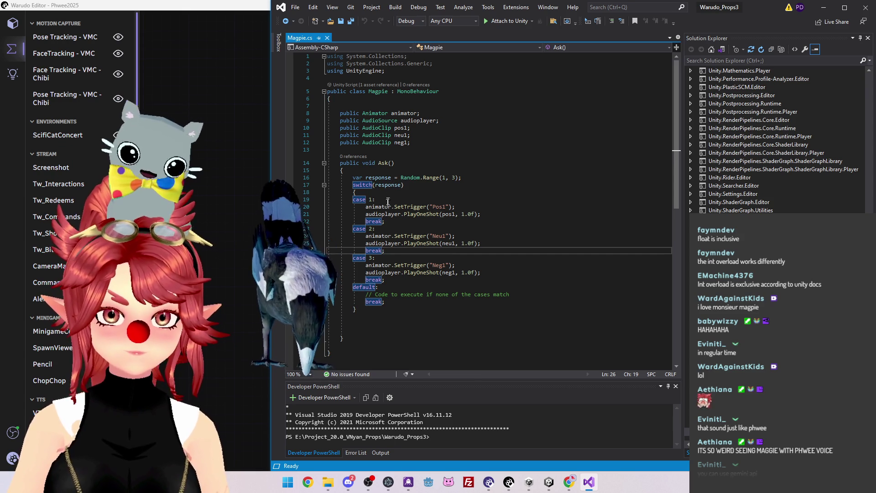
Add a trial print(response) after switch(response), then delete it and save Magpie.cs.
{"action": "left_click", "coordinate": [420, 186]}
{"action": "key", "text": "Return"}
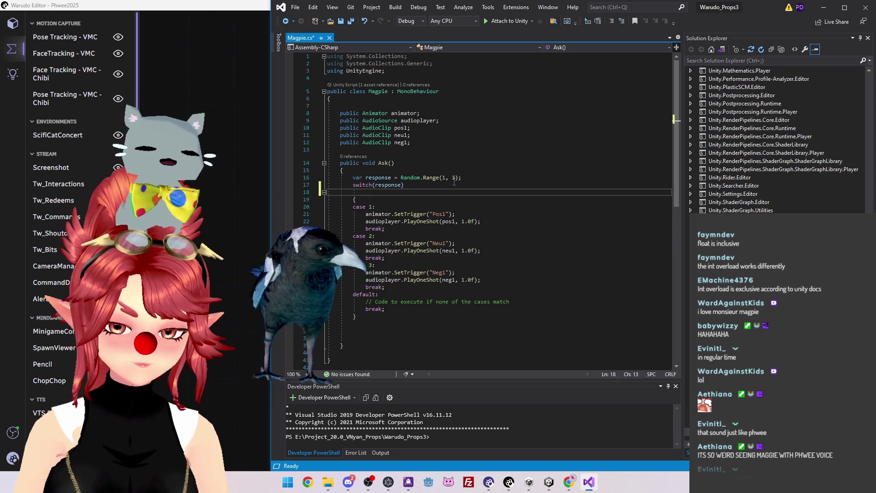
{"action": "type", "text": "print(\""}
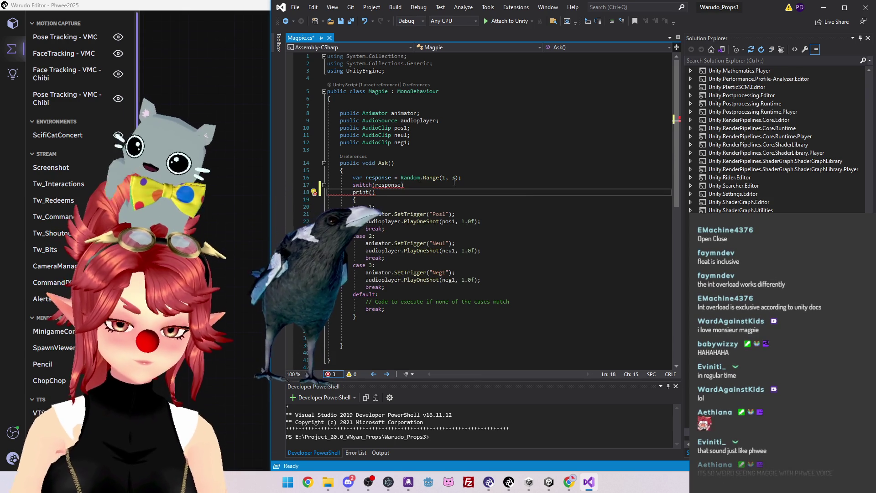
{"action": "type", "text": "sponse)"}
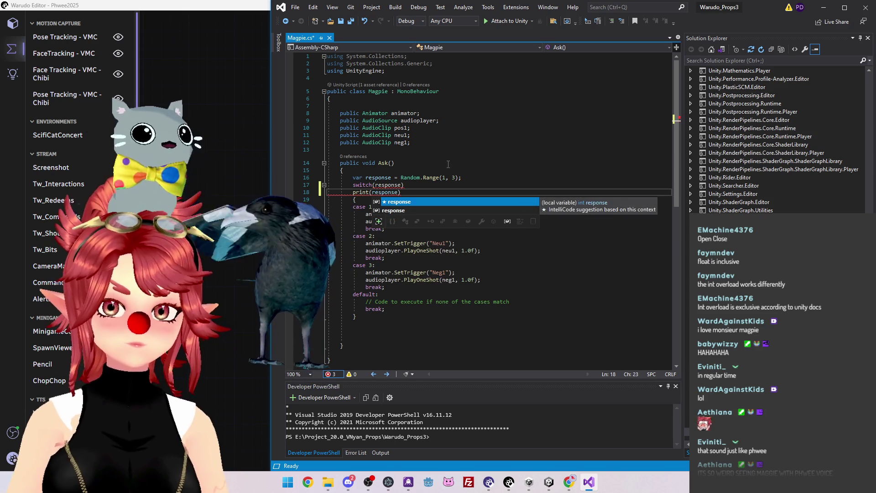
{"action": "left_click", "coordinate": [454, 161]}
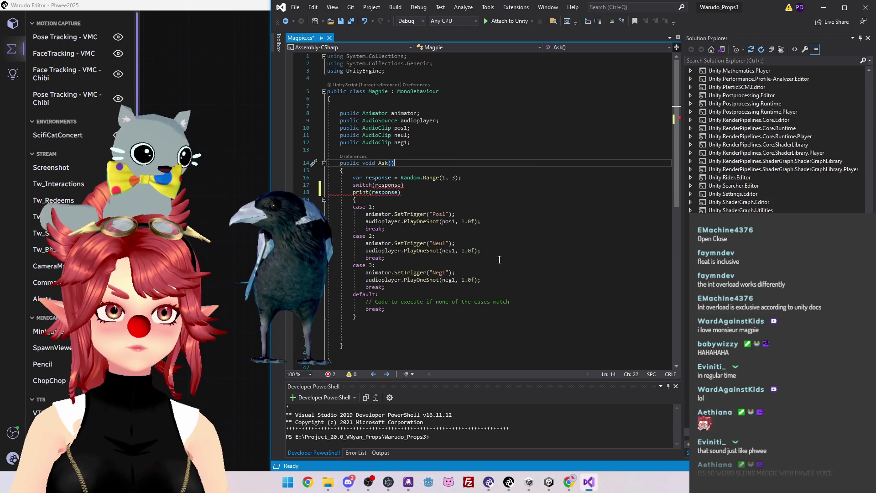
{"action": "left_click_drag", "start_coordinate": [401, 192], "coordinate": [289, 190]}
{"action": "key", "text": "BackSpace"}
{"action": "key", "text": "BackSpace"}
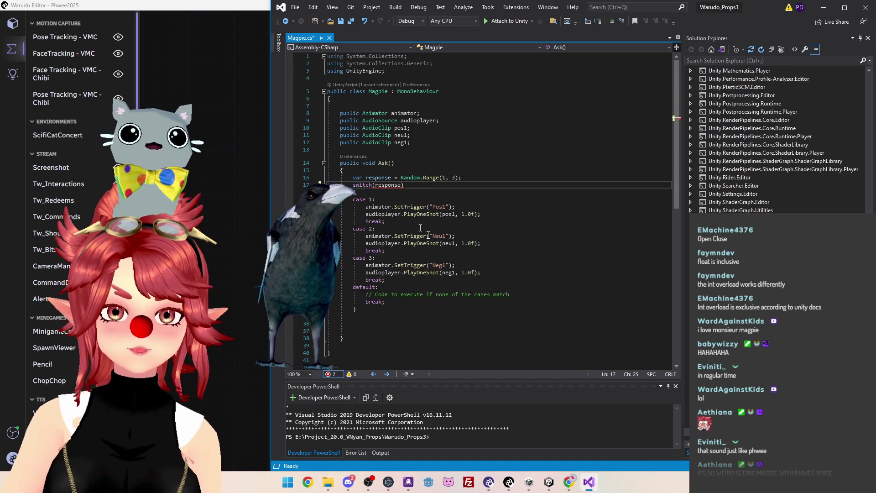
{"action": "type", "text": ";"}
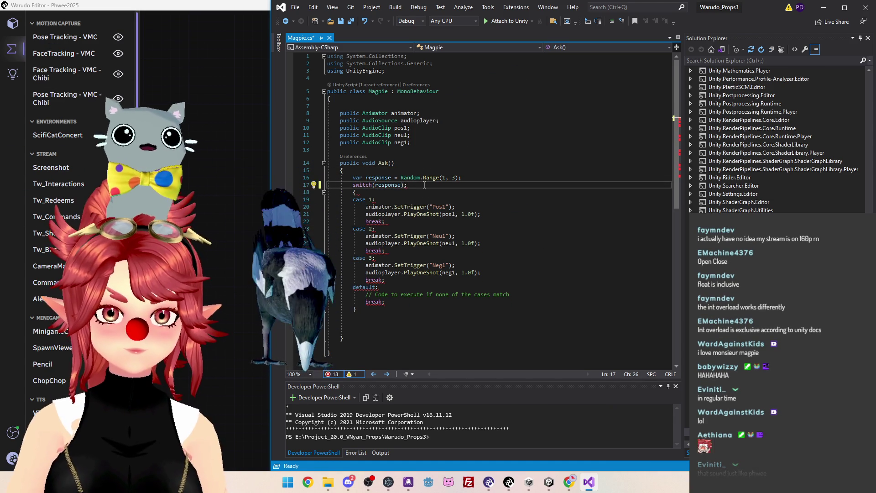
{"action": "left_click", "coordinate": [440, 316]}
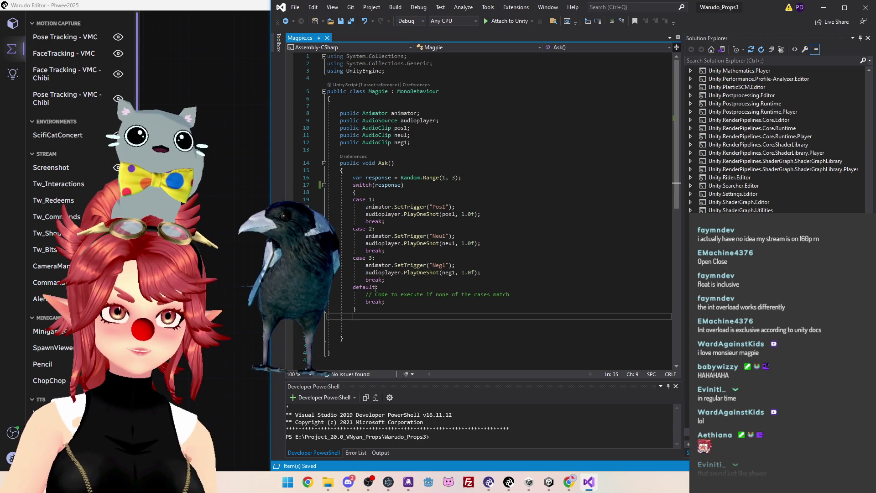
{"action": "left_click_drag", "start_coordinate": [401, 279], "coordinate": [328, 258]}
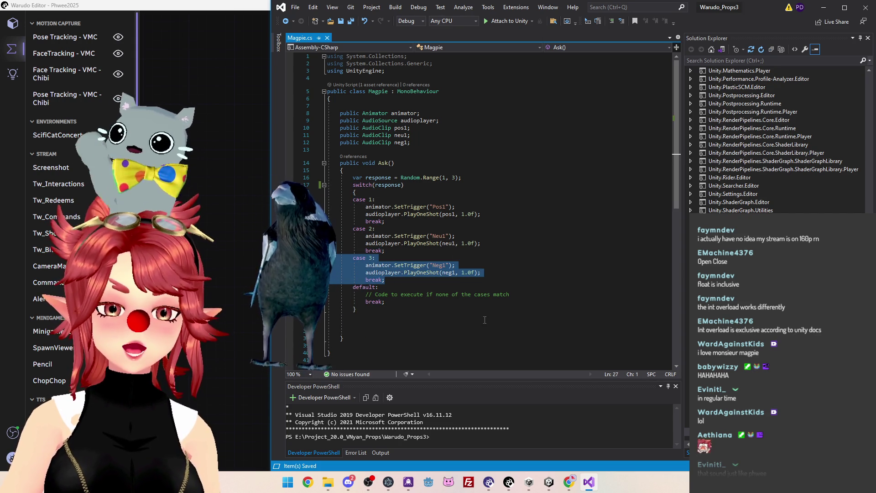
{"action": "left_click", "coordinate": [554, 483]}
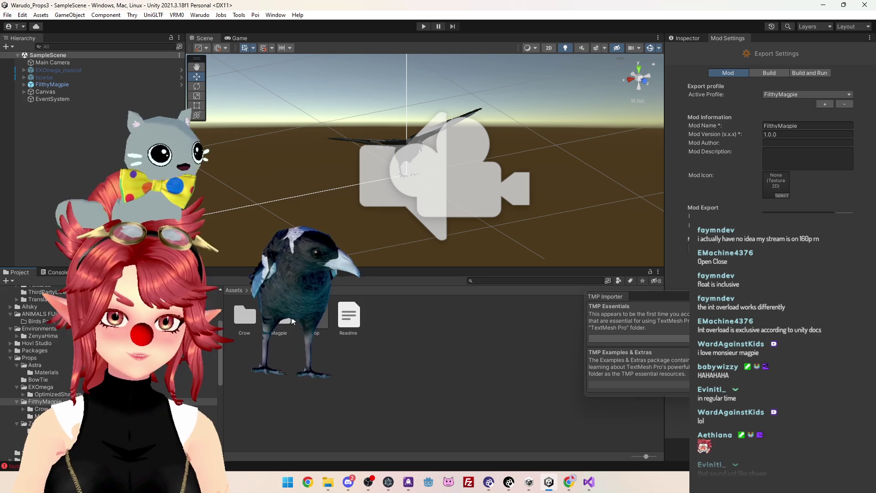
{"action": "left_click", "coordinate": [39, 415]}
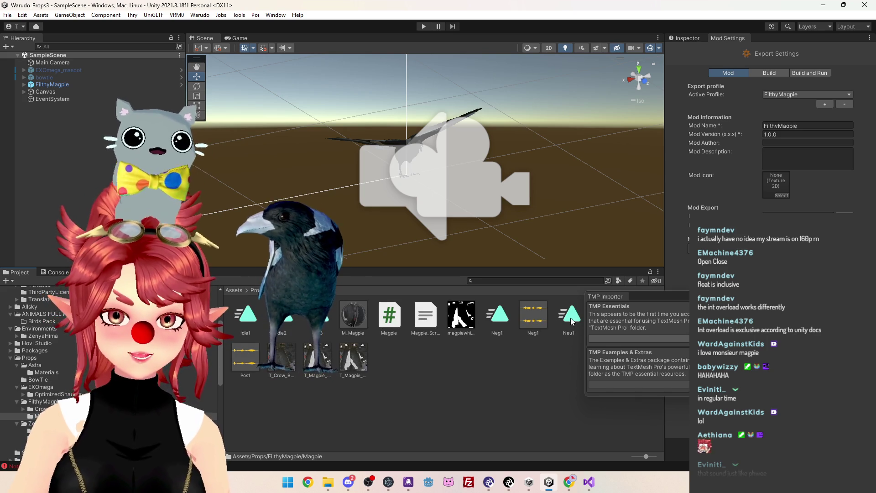
{"action": "left_click", "coordinate": [533, 315]}
{"action": "left_click_drag", "start_coordinate": [671, 296], "coordinate": [644, 371]}
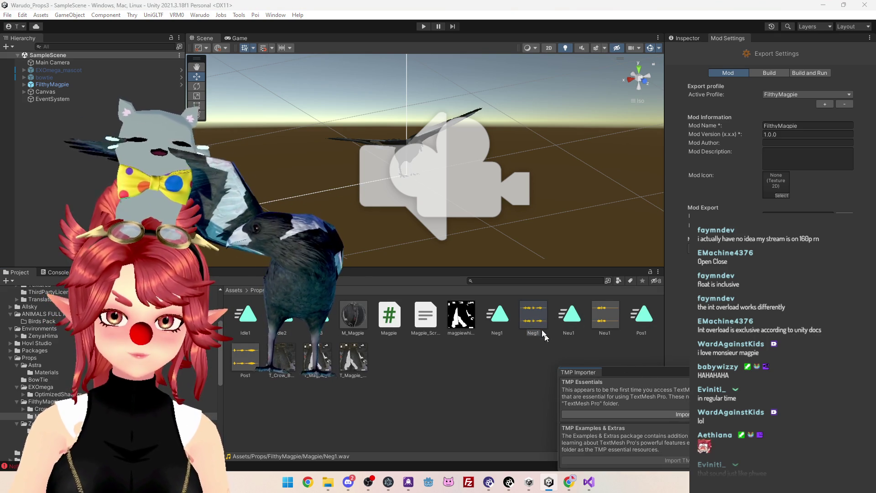
{"action": "double_click", "coordinate": [533, 318]}
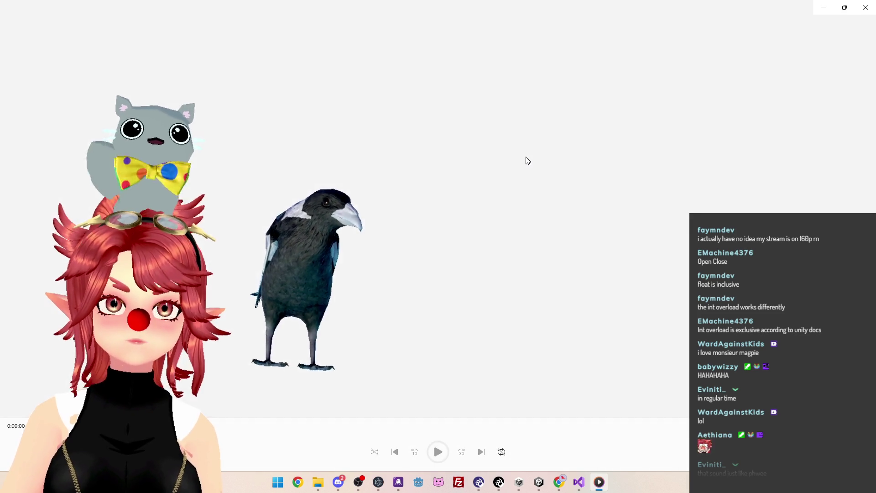
{"action": "left_click", "coordinate": [865, 8]}
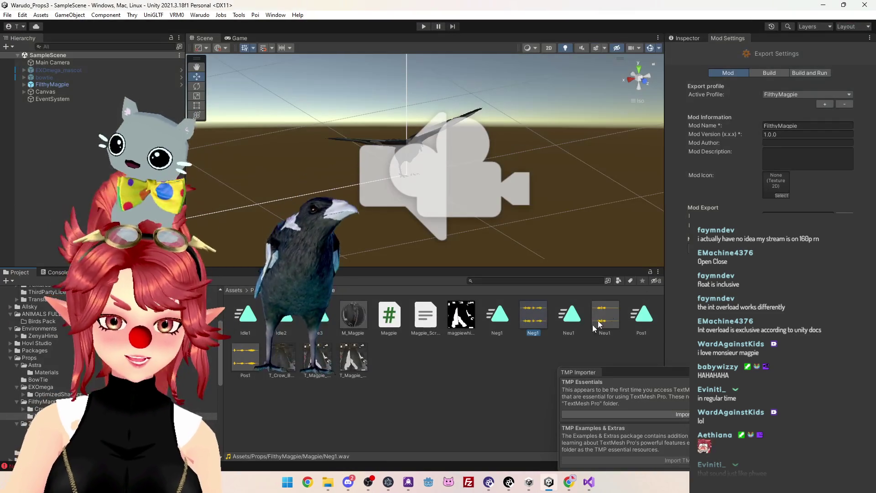
{"action": "double_click", "coordinate": [604, 316]}
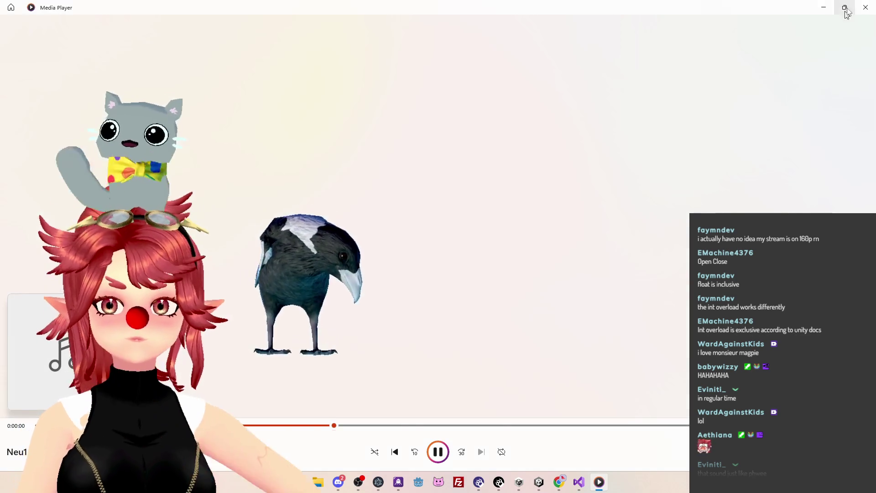
{"action": "left_click", "coordinate": [865, 8]}
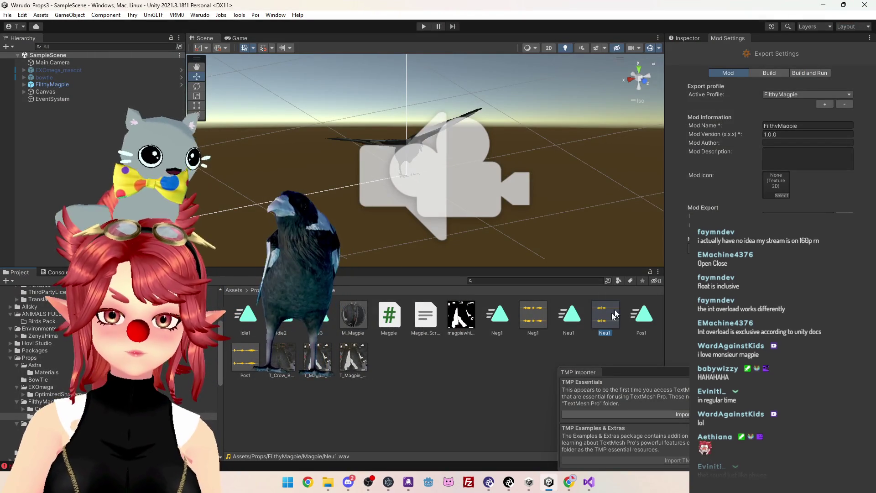
{"action": "left_click", "coordinate": [599, 348]}
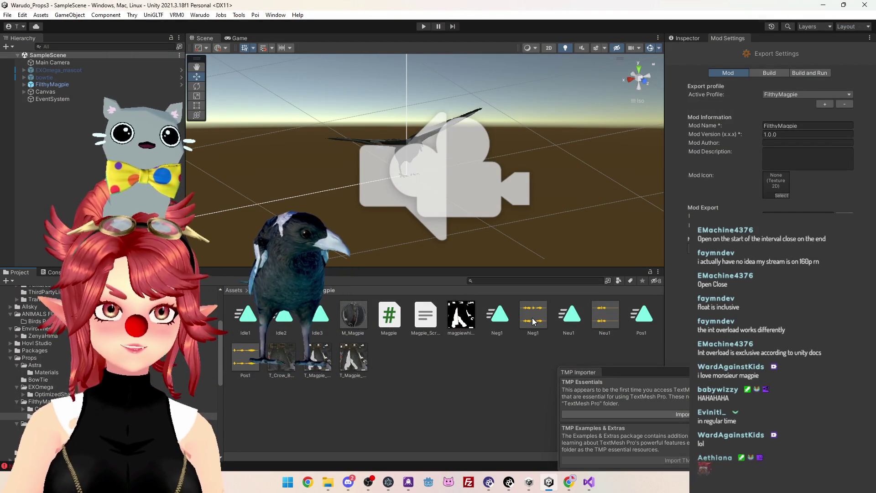
{"action": "double_click", "coordinate": [532, 322]}
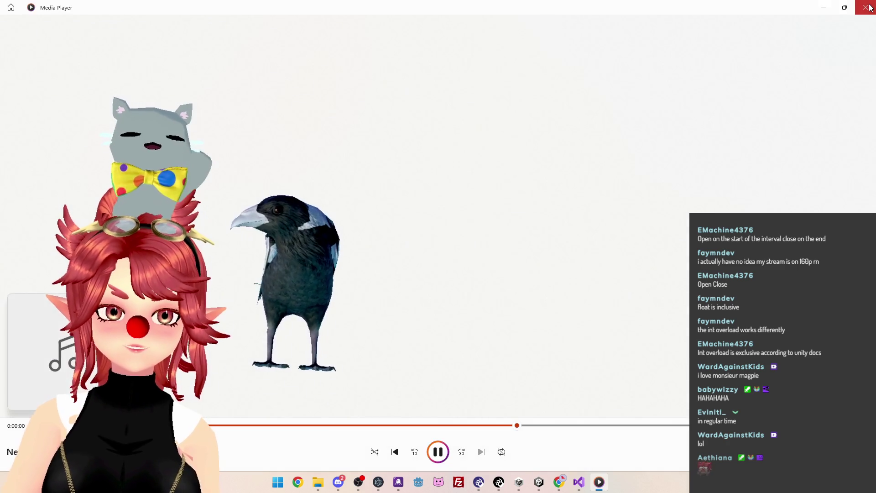
{"action": "key", "text": "alt+F4"}
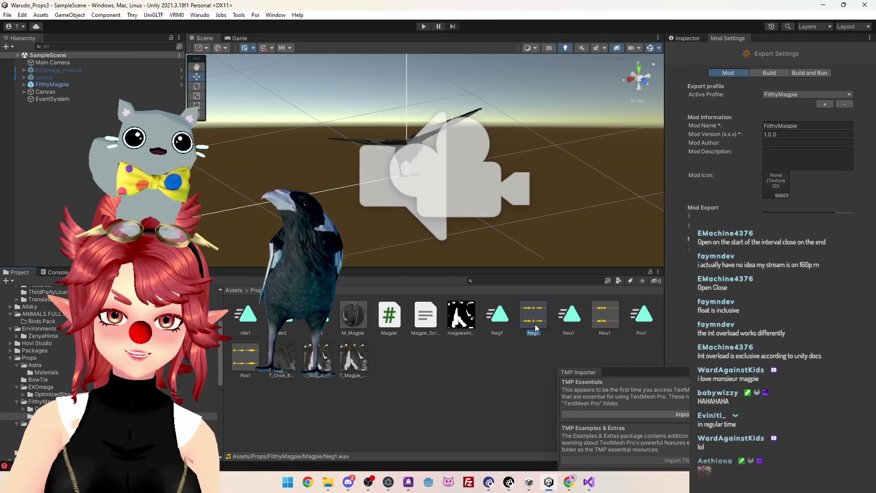
{"action": "left_click", "coordinate": [511, 328]}
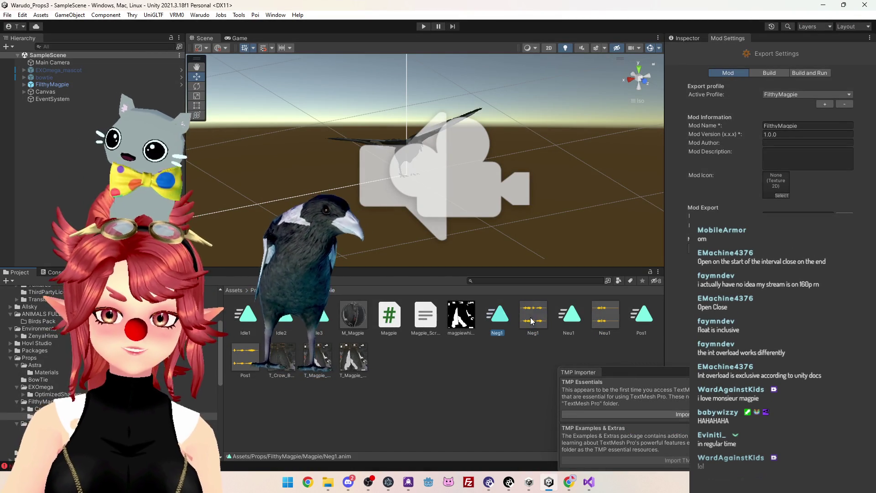
{"action": "left_click", "coordinate": [533, 320]}
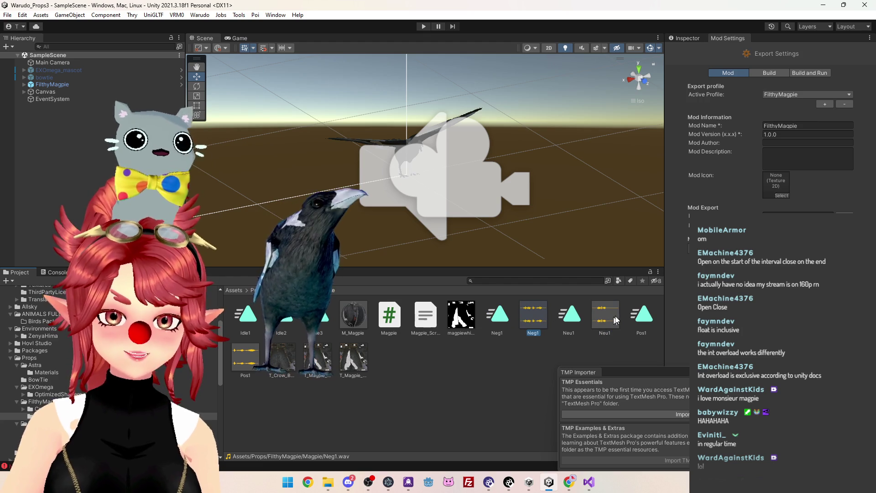
{"action": "left_click", "coordinate": [327, 483]}
Play the Neg1.wav and Neu1.wav clips from the Magpie folder.
{"action": "left_click", "coordinate": [292, 404]}
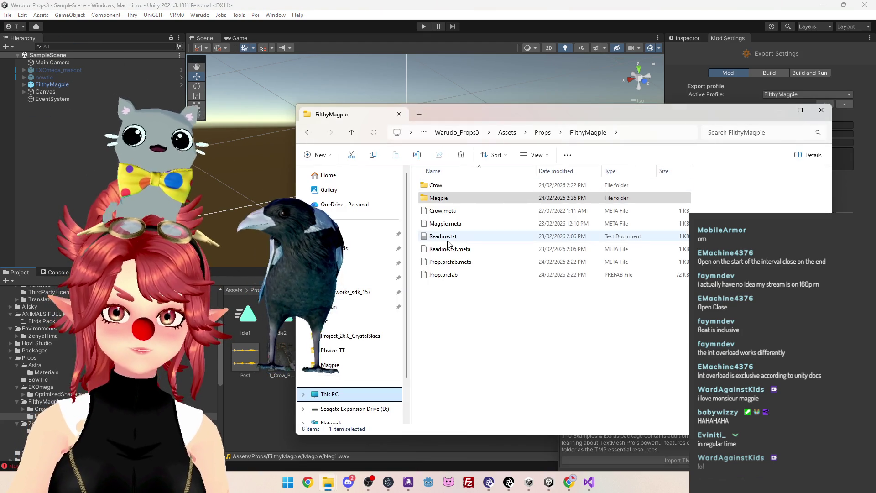
{"action": "scroll", "coordinate": [484, 312], "scroll_direction": "down", "scroll_amount": 4}
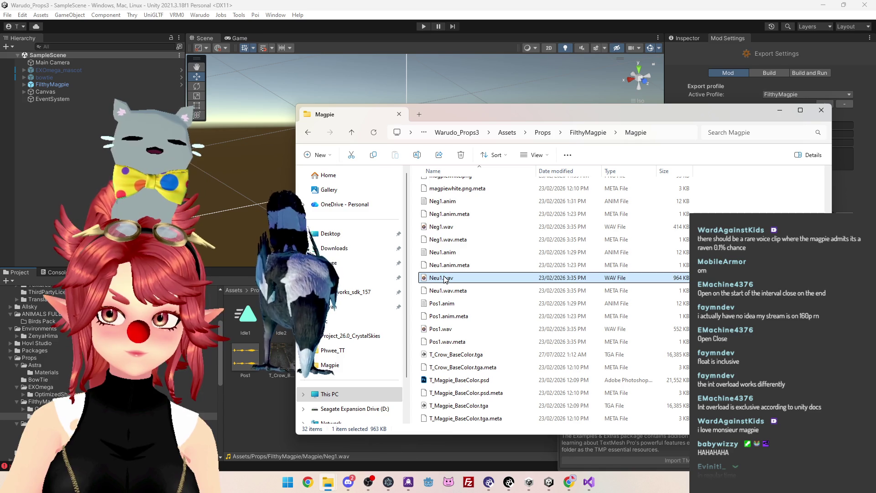
{"action": "left_click", "coordinate": [525, 227]}
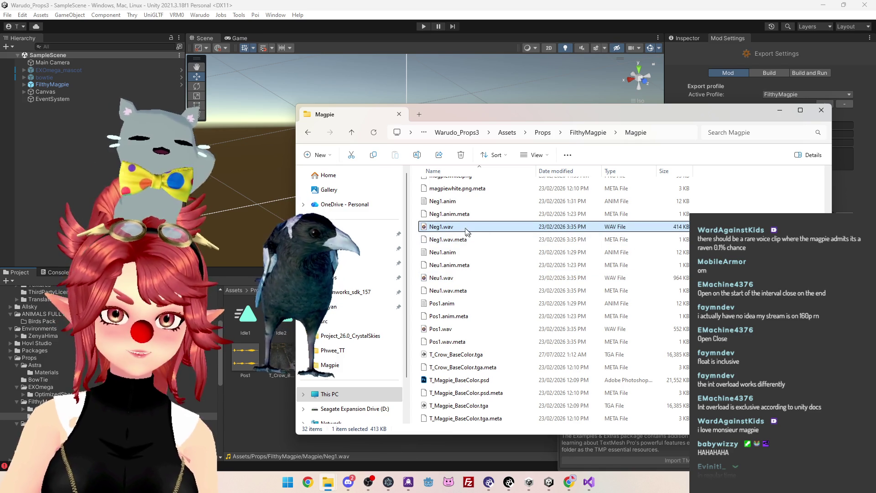
{"action": "double_click", "coordinate": [460, 228]}
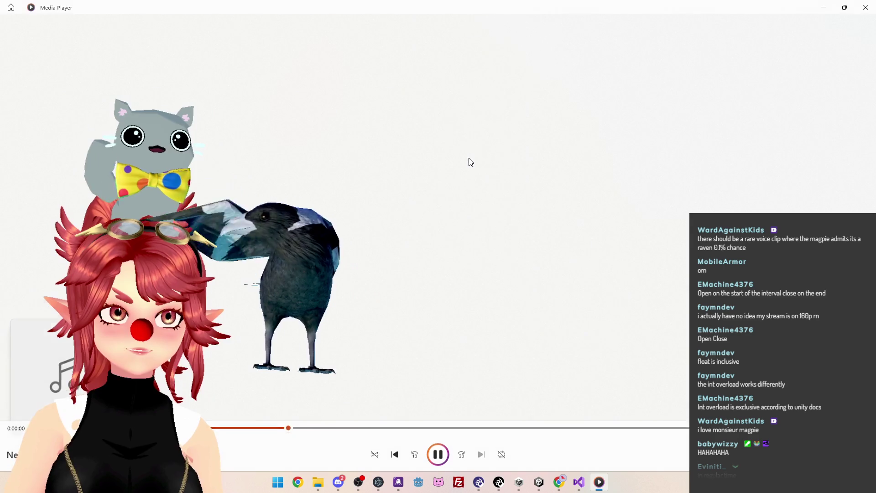
{"action": "left_click", "coordinate": [865, 7]}
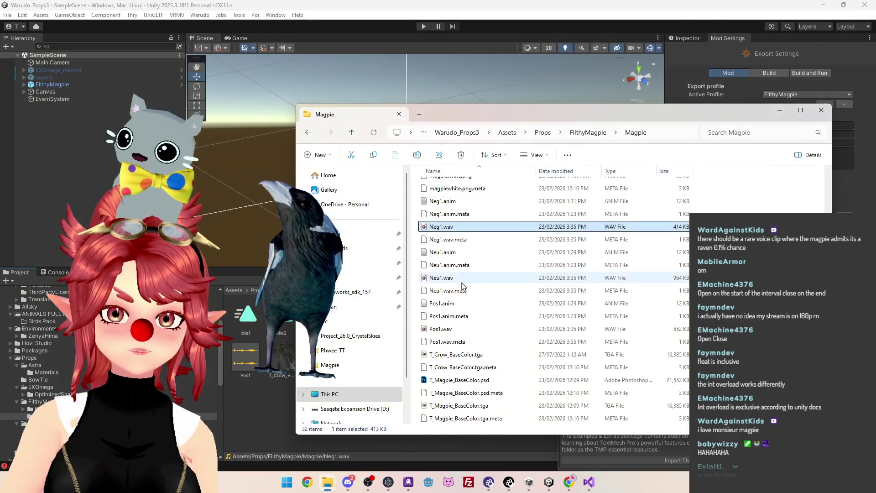
{"action": "double_click", "coordinate": [460, 278]}
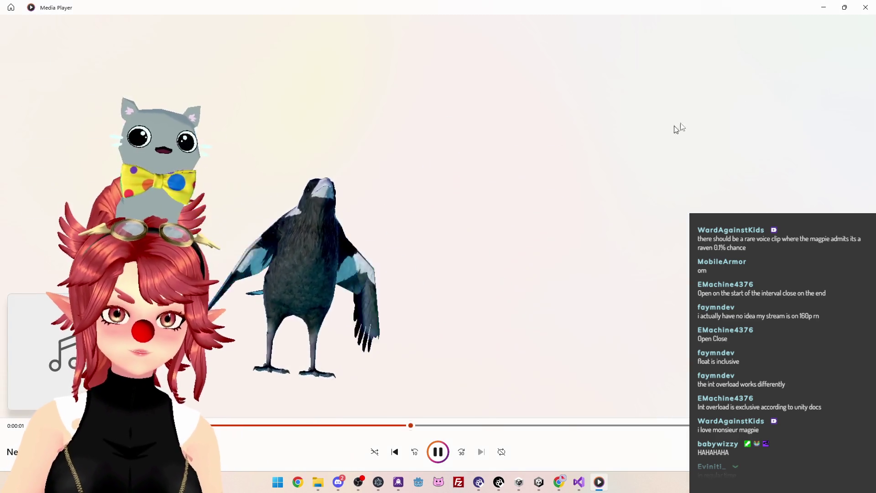
{"action": "key", "text": "alt+F4"}
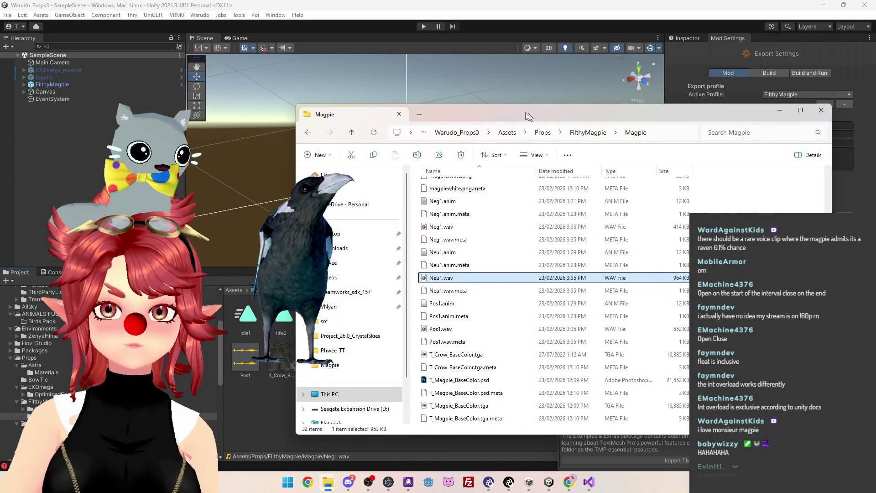
Reposition the folder window and select both Neg1.wav and Neu1.wav.
{"action": "left_click_drag", "start_coordinate": [527, 113], "coordinate": [439, 80]}
{"action": "left_click", "coordinate": [367, 193]}
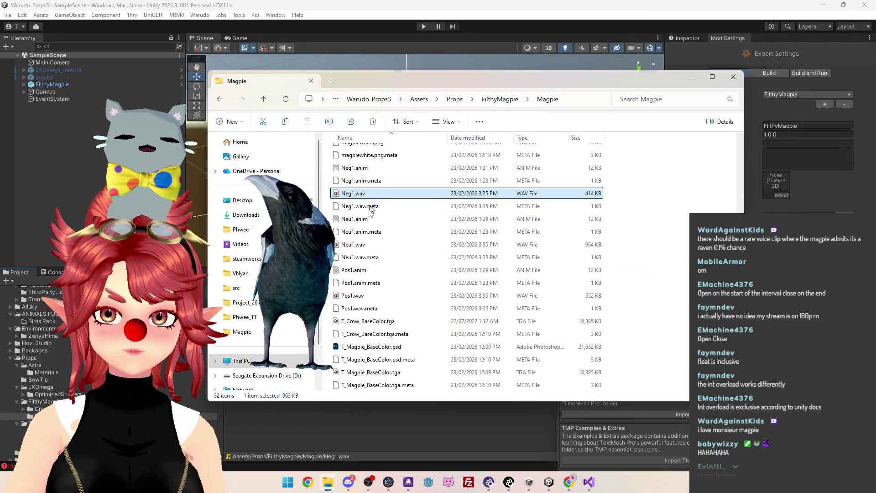
{"action": "left_click", "coordinate": [372, 246], "text": "ctrl"}
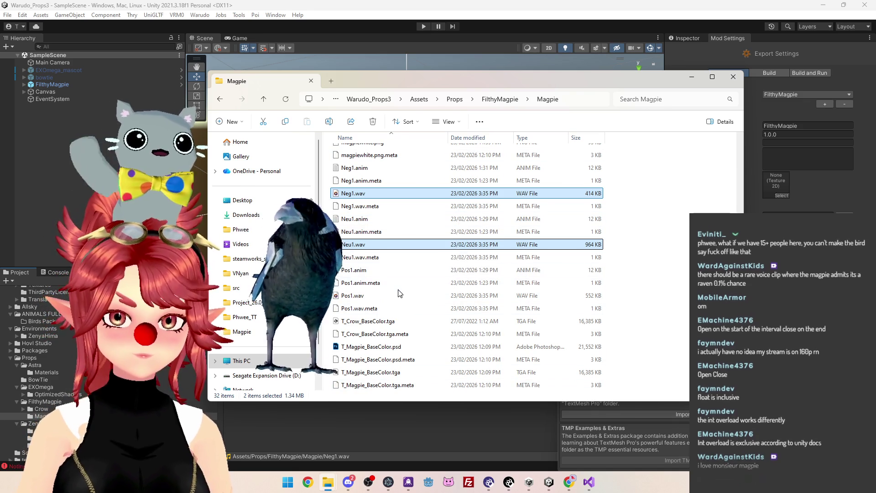
{"action": "scroll", "coordinate": [403, 291], "scroll_direction": "up", "scroll_amount": 3}
{"action": "scroll", "coordinate": [400, 293], "scroll_direction": "down", "scroll_amount": 3}
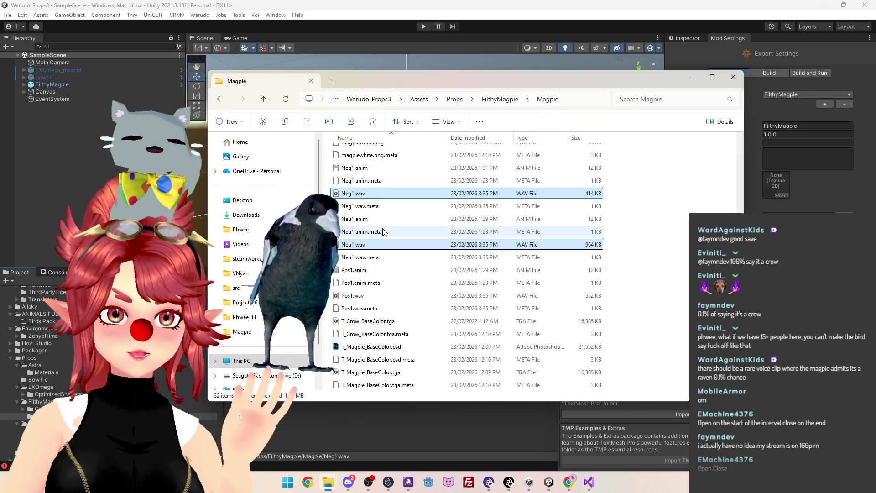
{"action": "left_click_drag", "start_coordinate": [482, 83], "coordinate": [470, 86]}
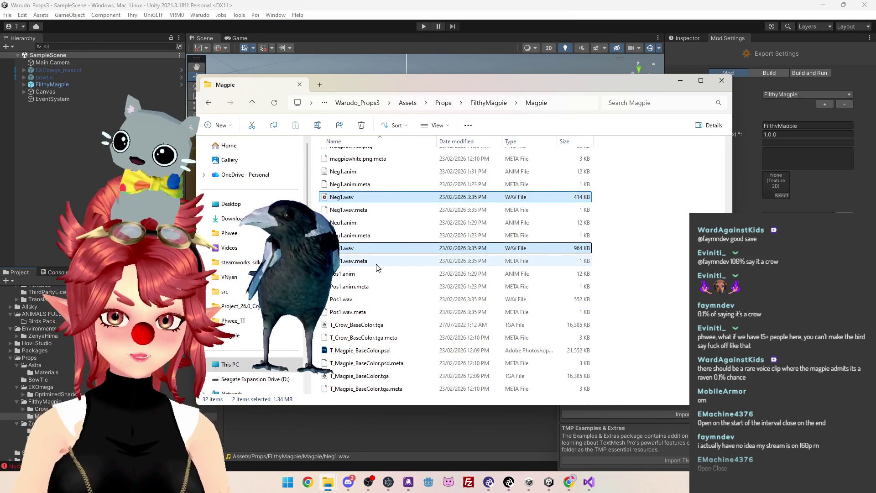
{"action": "scroll", "coordinate": [370, 324], "scroll_direction": "up", "scroll_amount": 5}
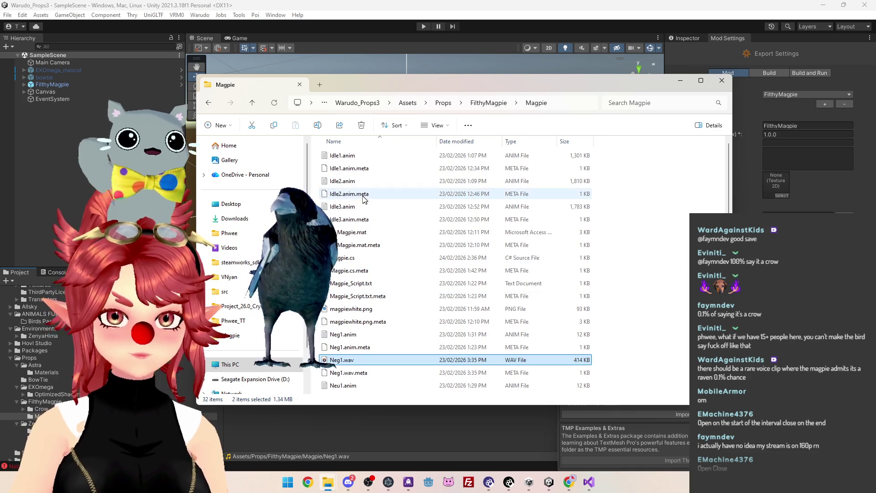
{"action": "scroll", "coordinate": [362, 196], "scroll_direction": "down", "scroll_amount": 5}
Re-enter the Magpie folder from FilthyMagpie and open Magpie_Script.txt.
{"action": "left_click", "coordinate": [488, 103]}
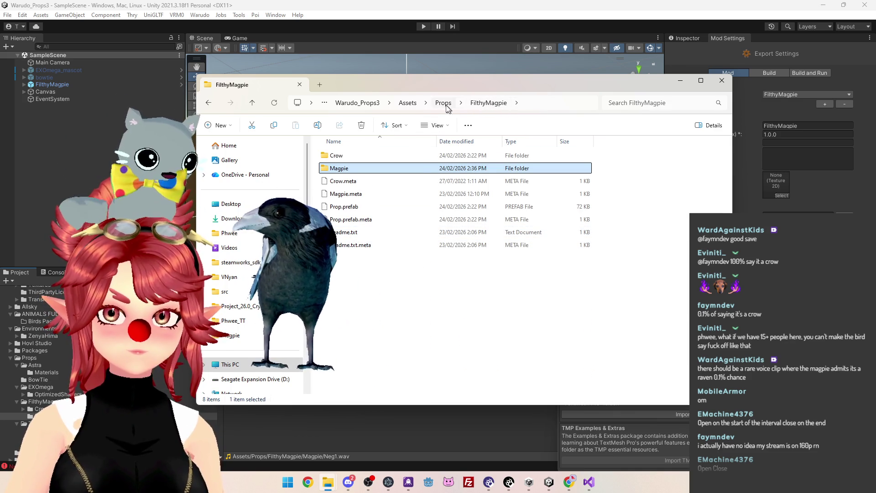
{"action": "double_click", "coordinate": [360, 168]}
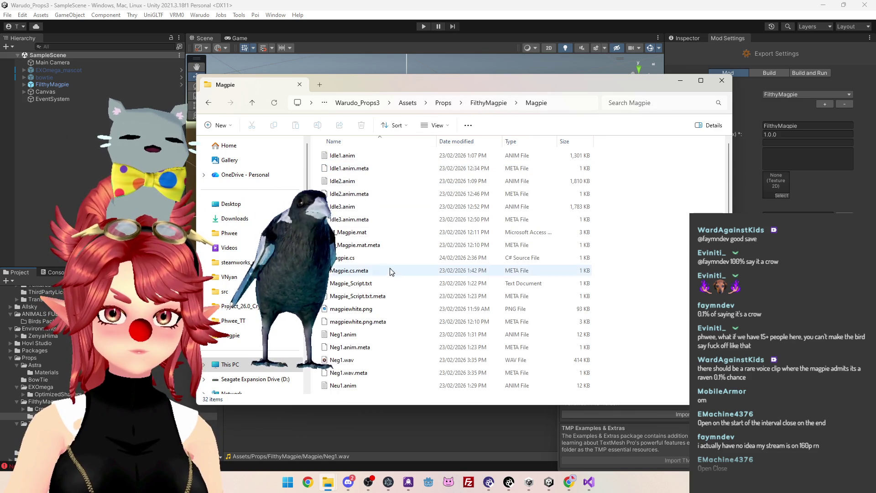
{"action": "scroll", "coordinate": [391, 284], "scroll_direction": "down", "scroll_amount": 4}
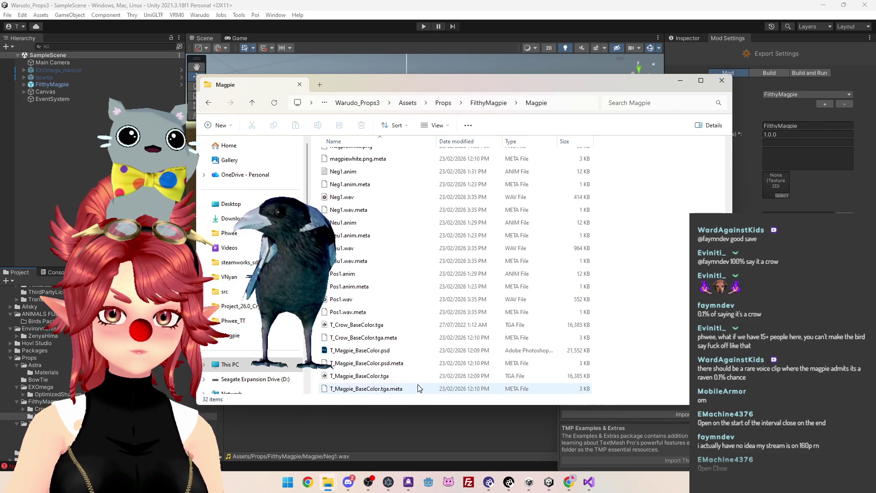
{"action": "scroll", "coordinate": [382, 256], "scroll_direction": "up", "scroll_amount": 1}
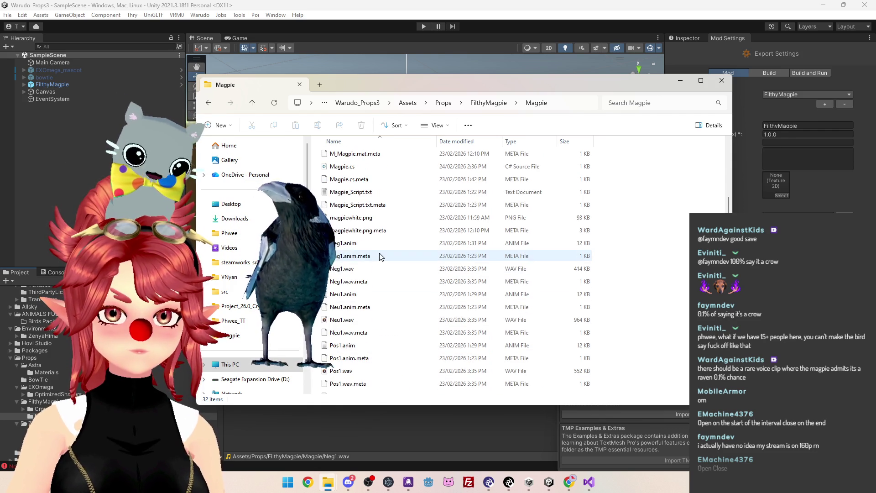
{"action": "scroll", "coordinate": [381, 257], "scroll_direction": "up", "scroll_amount": 1}
{"action": "left_click", "coordinate": [363, 192]}
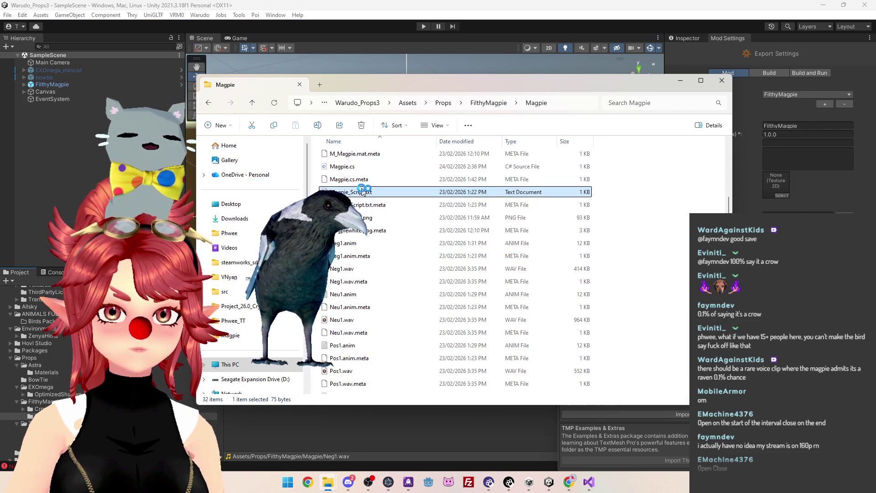
Type 'You're fuckin off your' after the Pos1 line and highlight the Neg3 line's text.
{"action": "left_click_drag", "start_coordinate": [589, 36], "coordinate": [631, 41]}
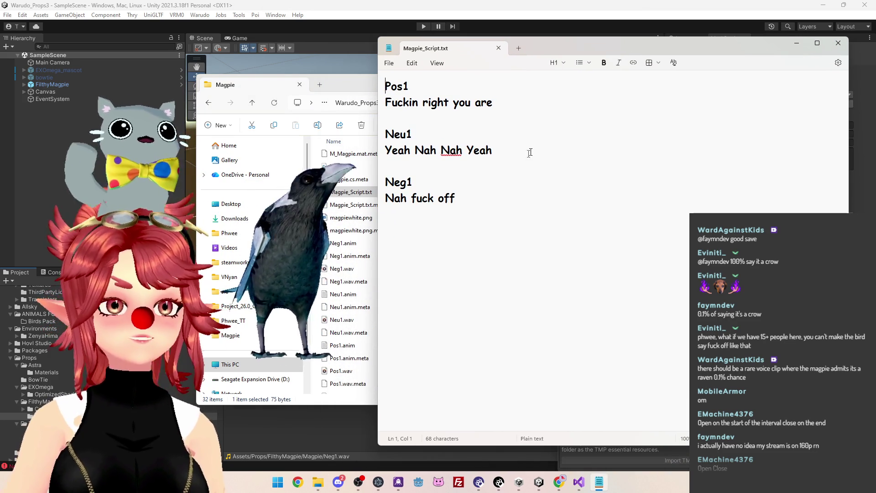
{"action": "key", "text": "Down"}
{"action": "key", "text": "End"}
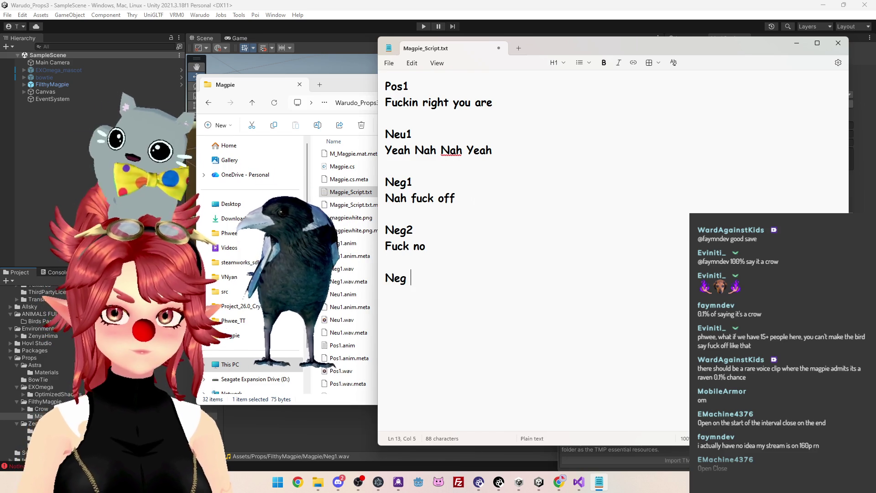
{"action": "type", "text": "You're fuckin off your"}
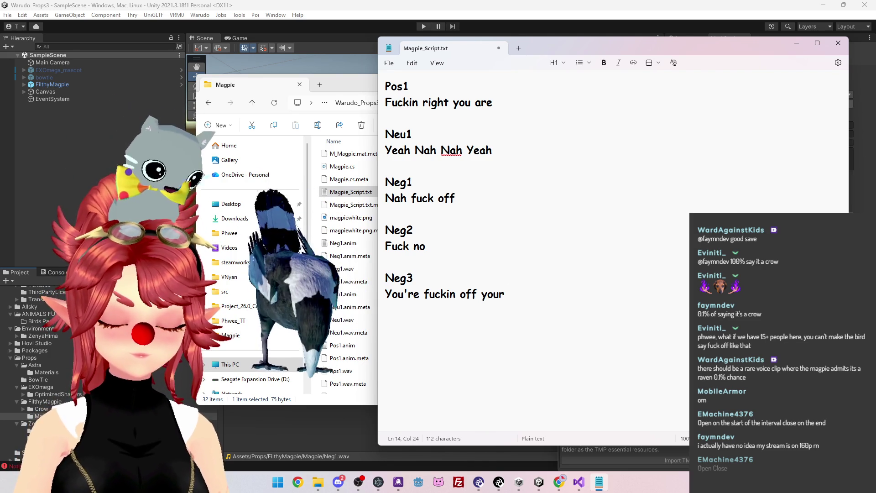
{"action": "left_click_drag", "start_coordinate": [394, 299], "coordinate": [503, 300]}
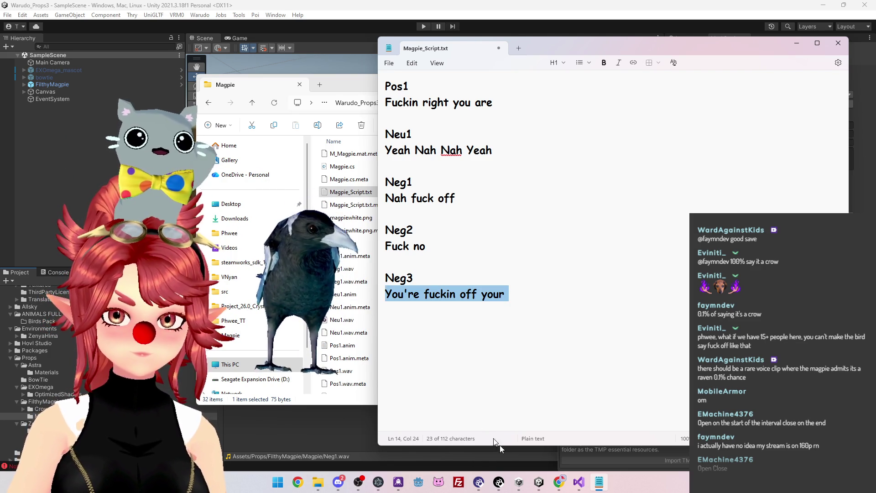
Minimize the Random.Range documentation and write the Neg3 line as 'Fuck off c'.
{"action": "left_click", "coordinate": [557, 483]}
{"action": "left_click", "coordinate": [823, 9]}
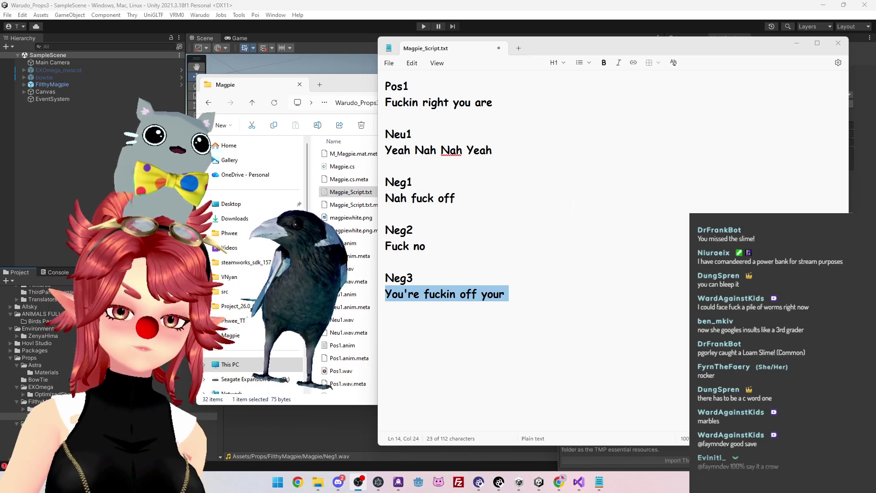
{"action": "left_click", "coordinate": [509, 294]}
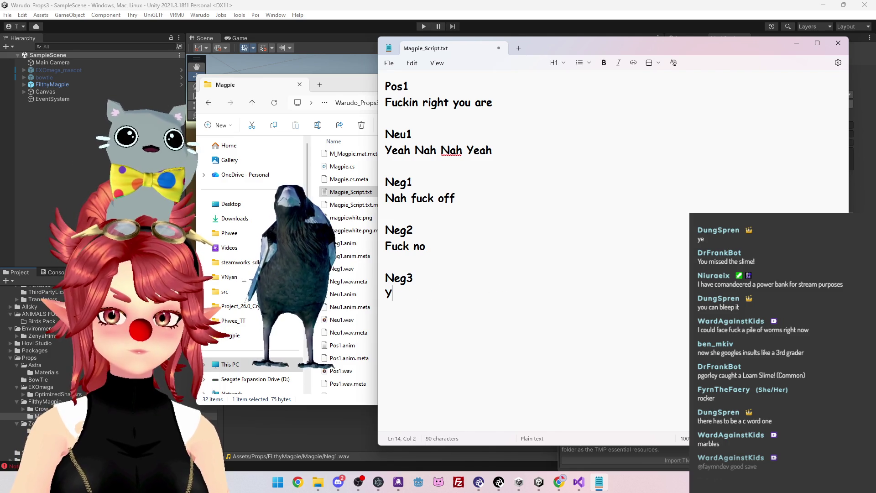
{"action": "type", "text": "Fuck off c"}
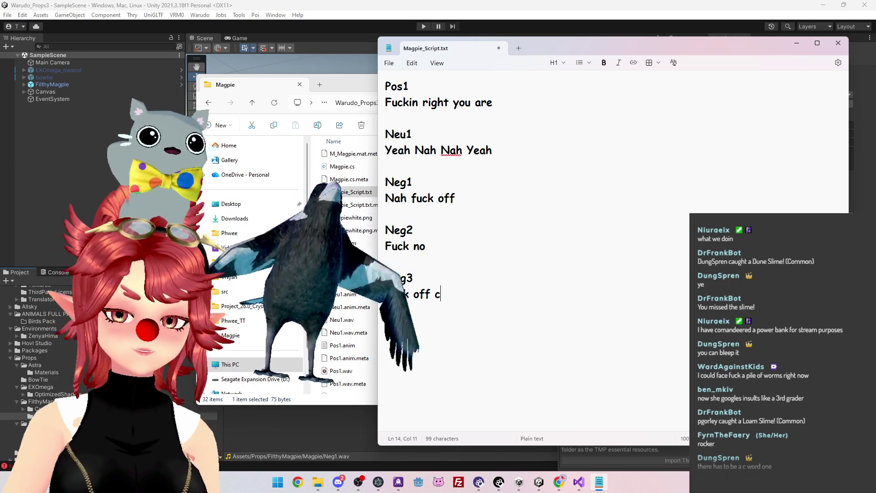
{"action": "left_click_drag", "start_coordinate": [350, 89], "coordinate": [313, 90]}
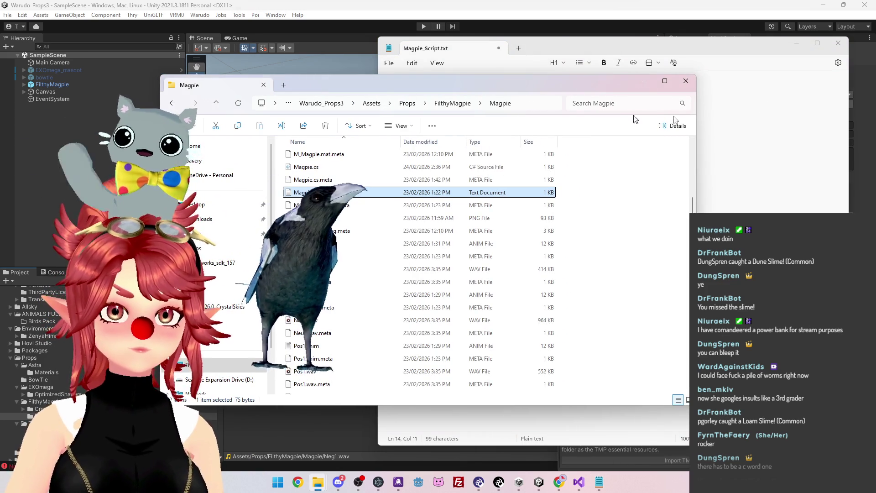
Trigger the Ask() node on FilthyMagpie in Warudo, then return to the Neg3 line in Magpie_Script.txt.
{"action": "left_click", "coordinate": [455, 198]}
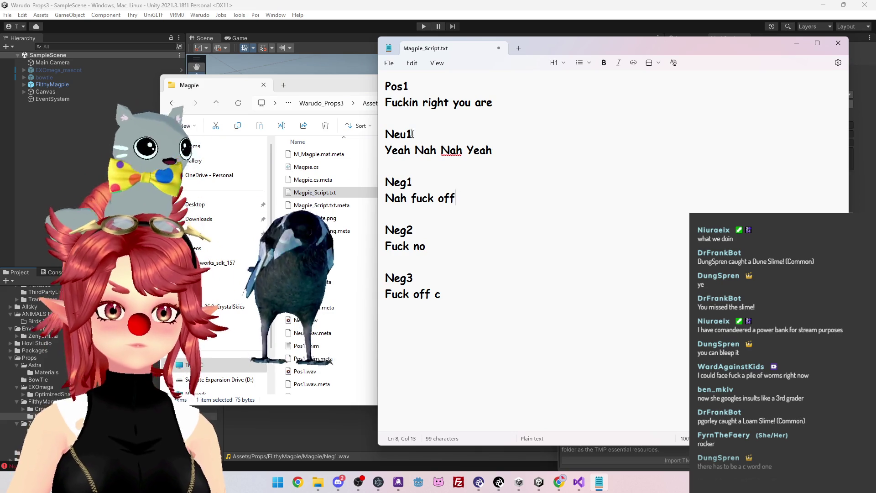
{"action": "left_click", "coordinate": [499, 482]}
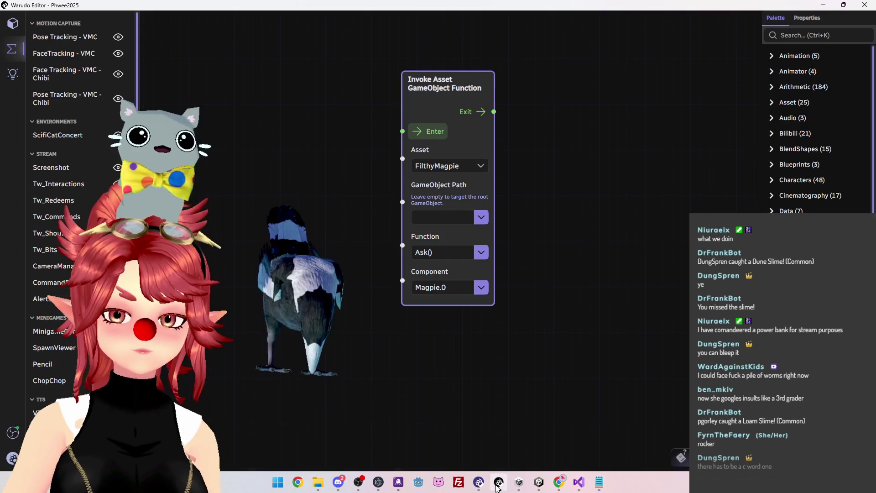
{"action": "left_click", "coordinate": [436, 131]}
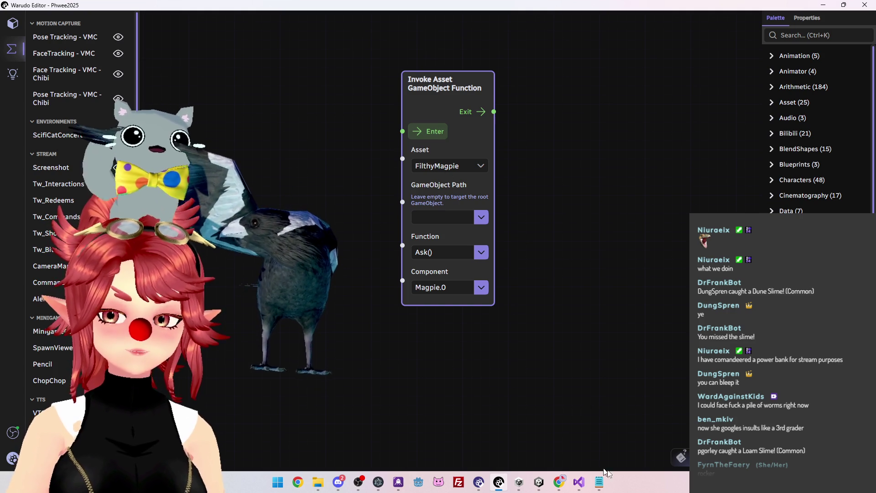
{"action": "left_click", "coordinate": [599, 482]}
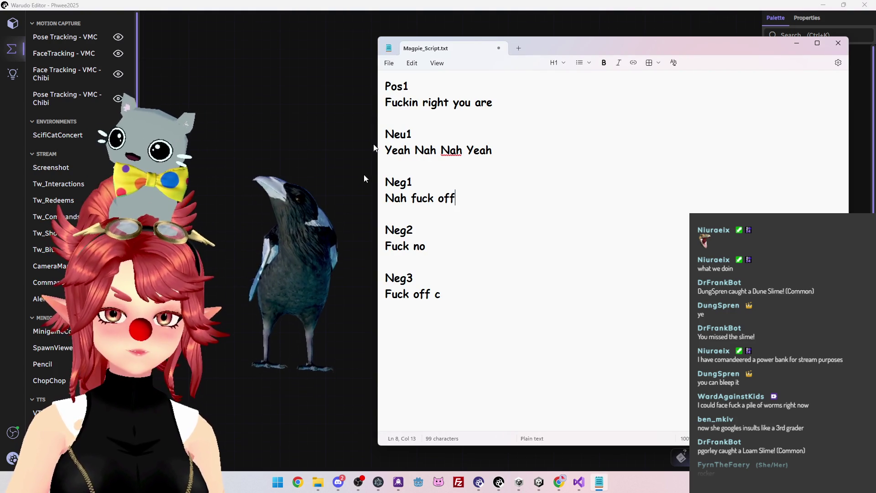
{"action": "left_click", "coordinate": [479, 293]}
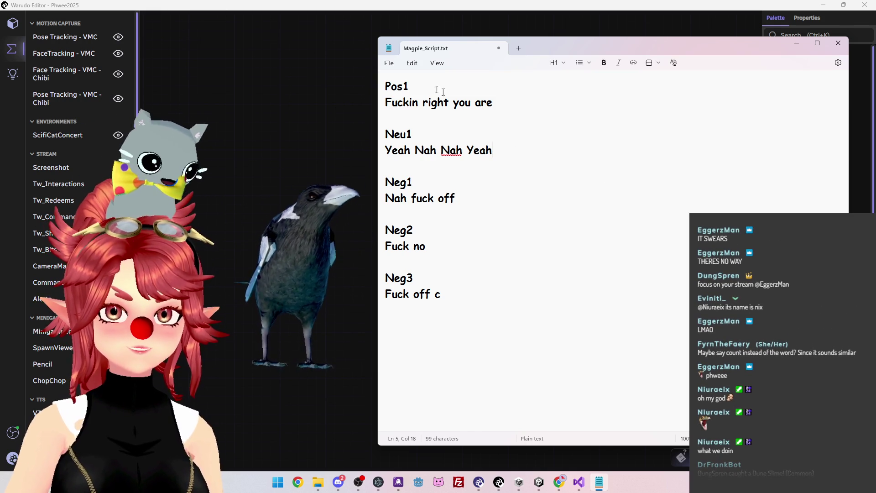
Insert two blank lines below the Pos1 entry, ahead of Neu1.
{"action": "left_click", "coordinate": [561, 112]}
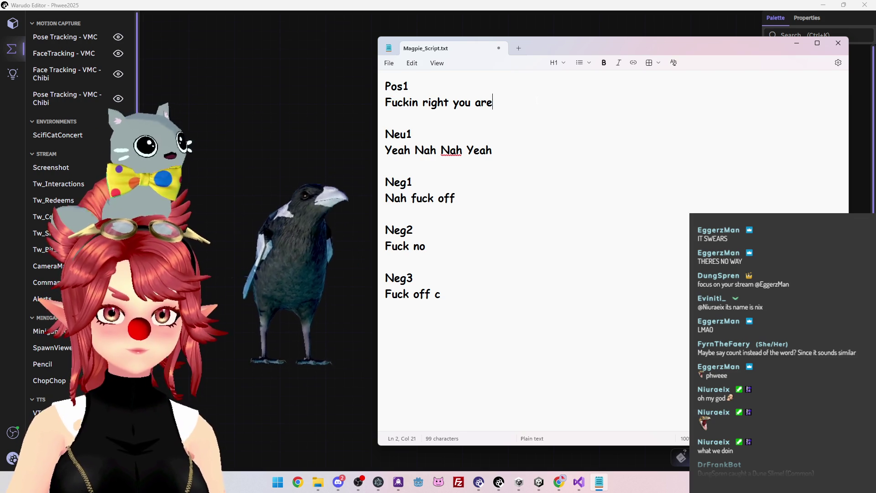
{"action": "key", "text": "Return"}
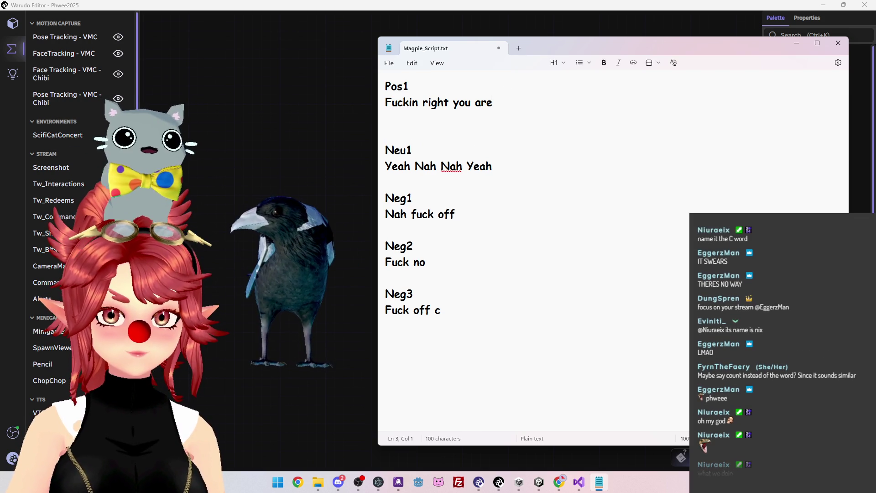
{"action": "key", "text": "Return"}
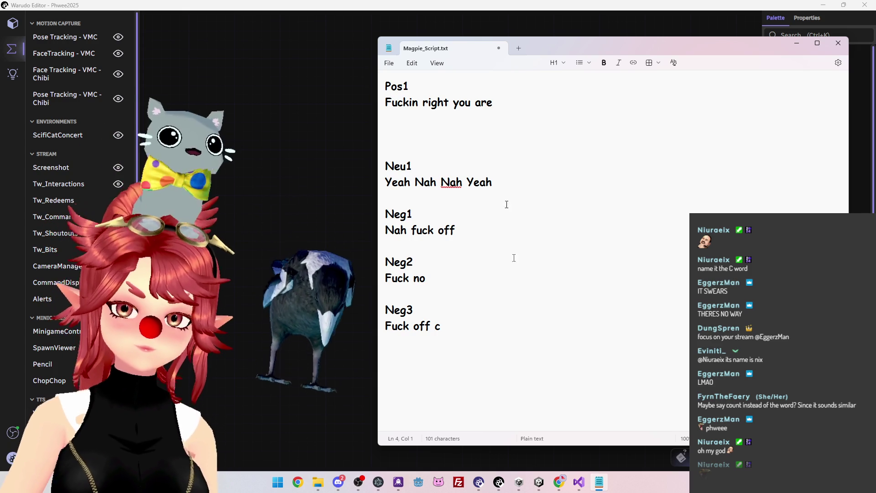
{"action": "left_click", "coordinate": [557, 483]}
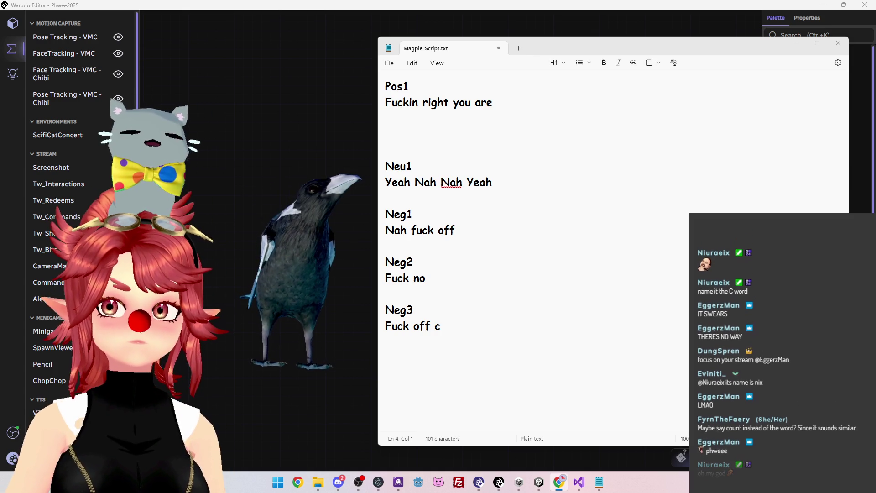
{"action": "key", "text": "alt+Tab"}
Expand and read Chrome's AI Overview on Australian swearing.
{"action": "left_click", "coordinate": [515, 358]}
{"action": "scroll", "coordinate": [495, 301], "scroll_direction": "down", "scroll_amount": 1}
{"action": "scroll", "coordinate": [494, 299], "scroll_direction": "down", "scroll_amount": 3}
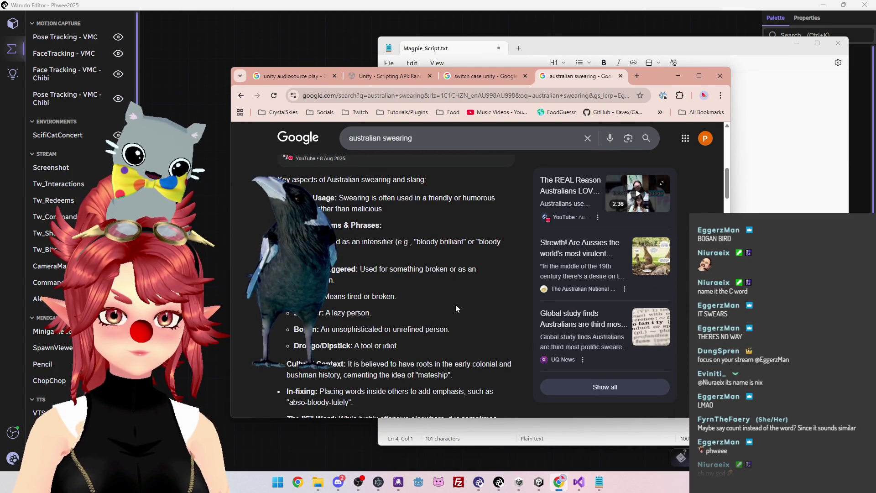
{"action": "scroll", "coordinate": [446, 289], "scroll_direction": "down", "scroll_amount": 1}
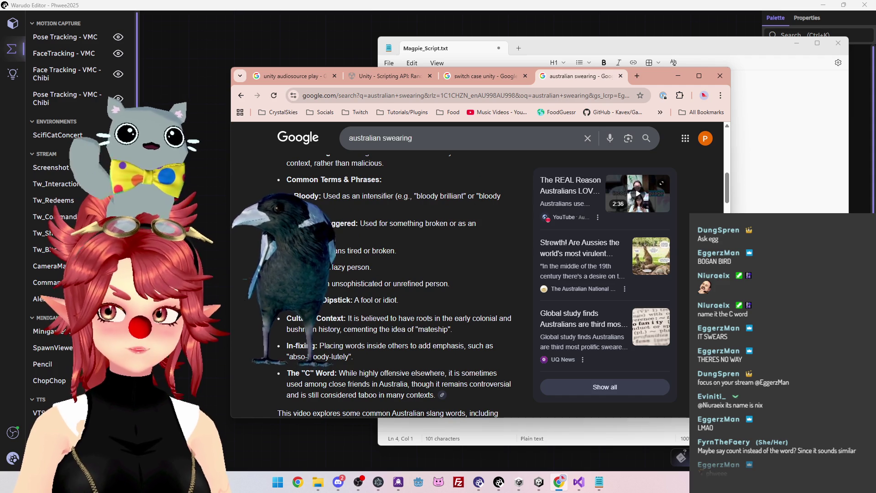
Add a Pos2 entry reading 'Aw thats bloody brilliant' below Pos1.
{"action": "key", "text": "alt+Tab"}
{"action": "type", "text": "Pos2"}
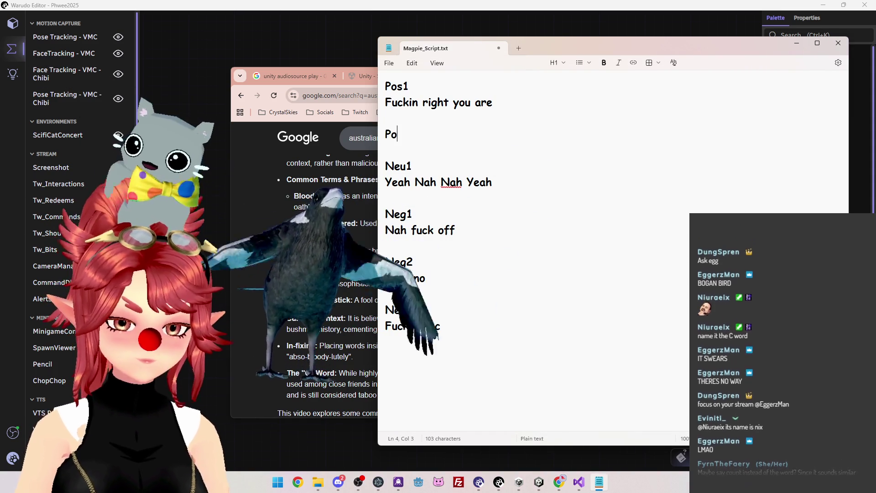
{"action": "key", "text": "Return"}
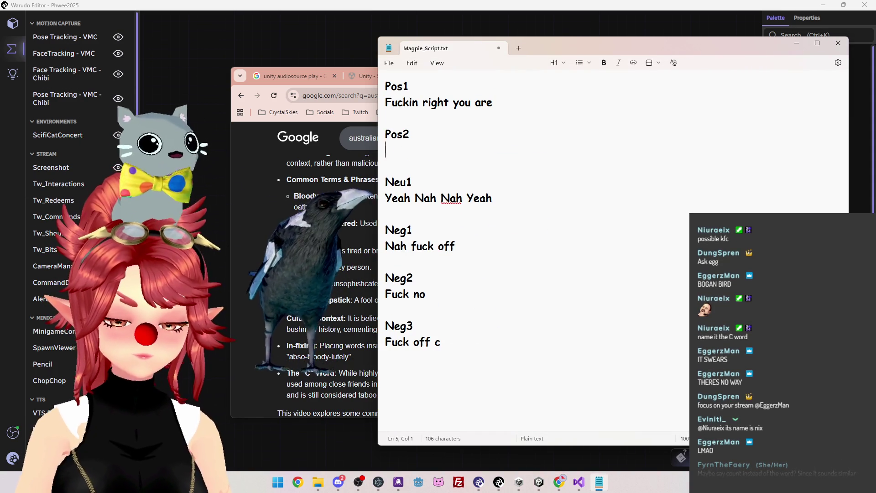
{"action": "type", "text": "Aw thats "}
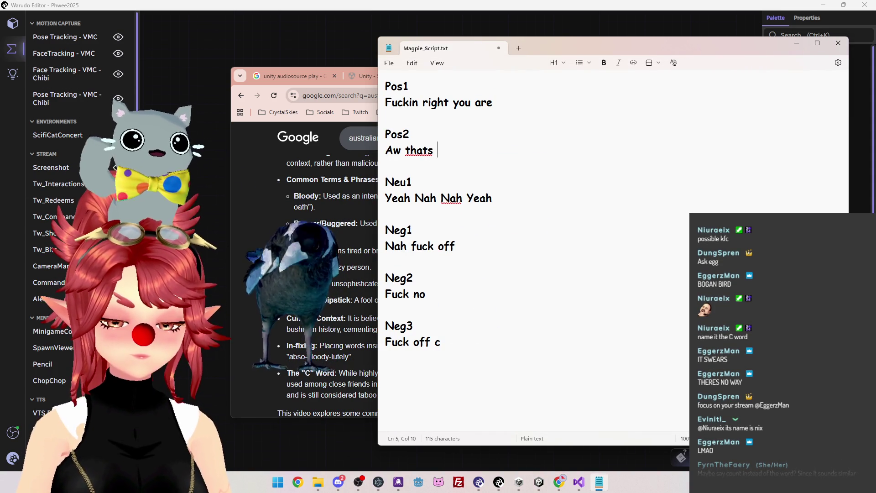
{"action": "type", "text": "bloody brilliant"}
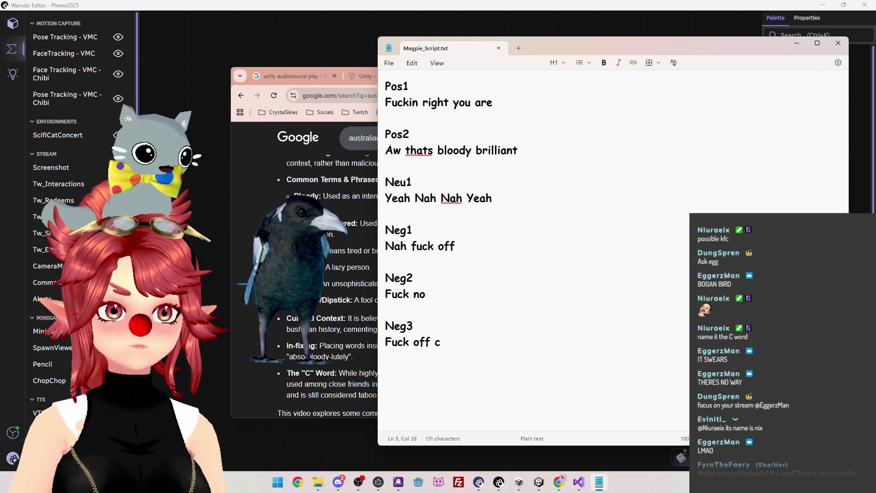
{"action": "left_click", "coordinate": [558, 485]}
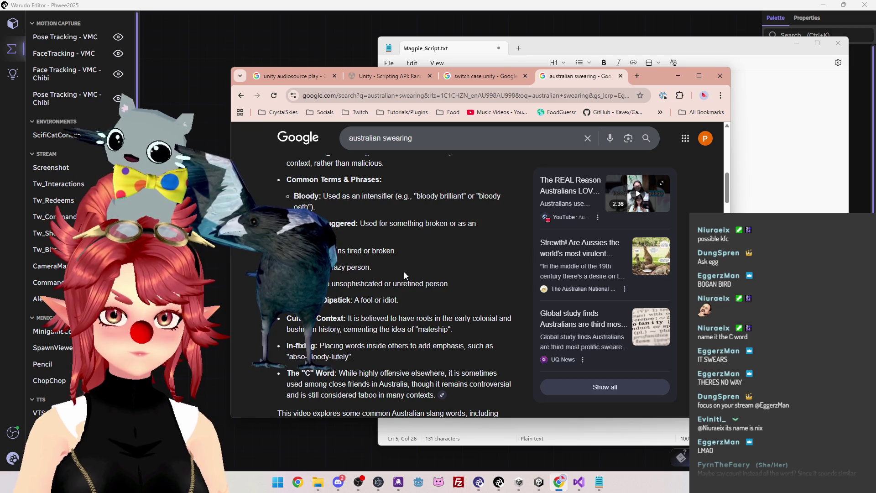
{"action": "scroll", "coordinate": [393, 262], "scroll_direction": "down", "scroll_amount": 1}
{"action": "scroll", "coordinate": [389, 256], "scroll_direction": "up", "scroll_amount": 1}
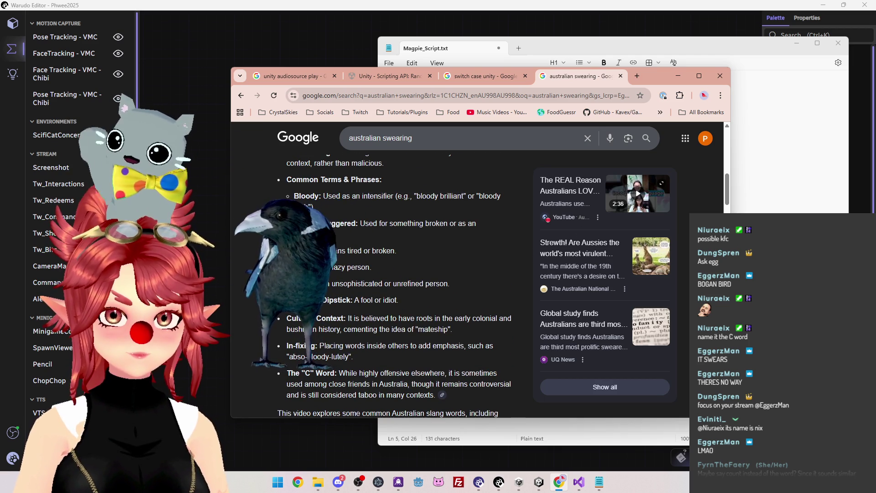
{"action": "left_click", "coordinate": [386, 262]}
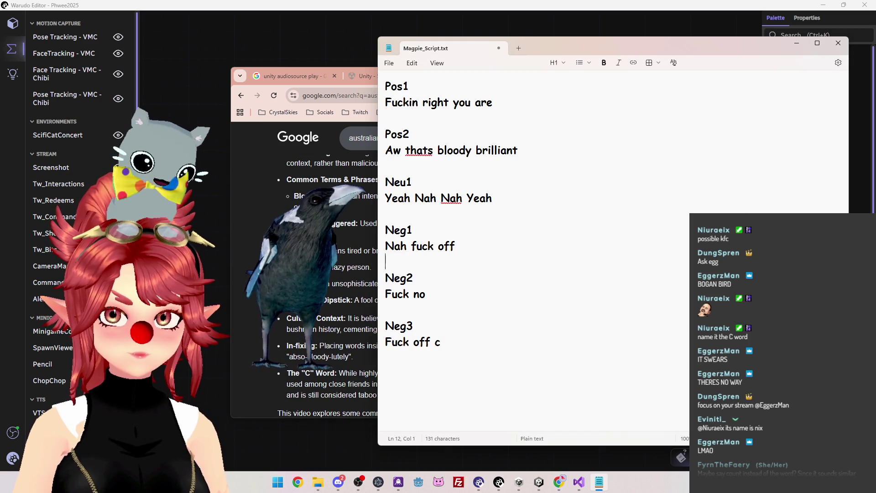
Add an empty Neg4 label after the Neg3 line.
{"action": "left_click", "coordinate": [479, 339]}
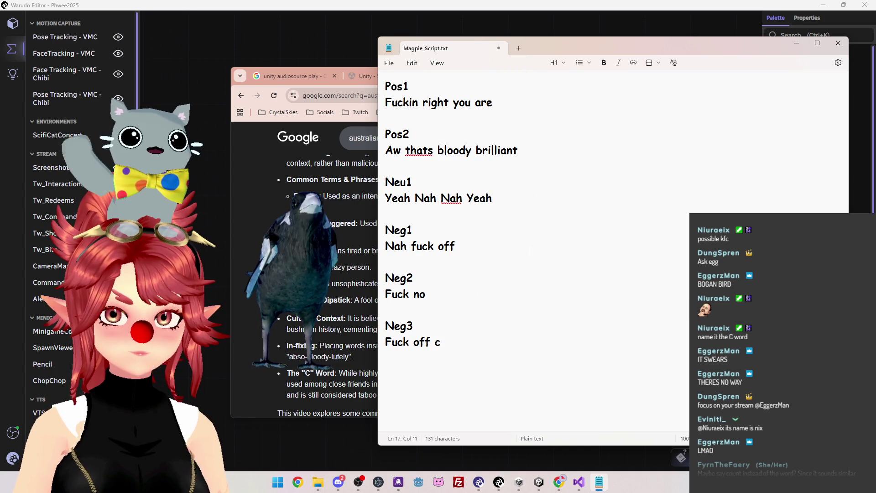
{"action": "key", "text": "Return"}
{"action": "key", "text": "Return"}
{"action": "type", "text": "Neg4"}
{"action": "key", "text": "Return"}
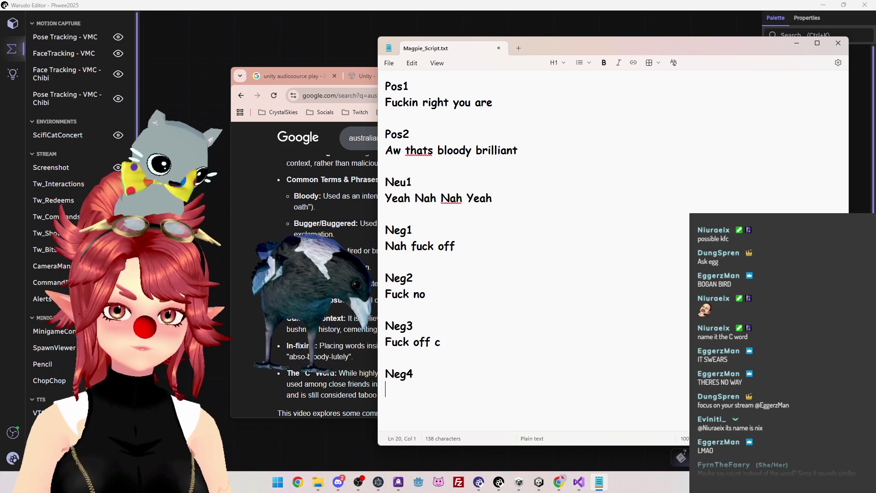
Read the swearing search results, highlighting the passage saying the C word is taboo.
{"action": "key", "text": "alt+Tab"}
{"action": "scroll", "coordinate": [413, 338], "scroll_direction": "down", "scroll_amount": 1}
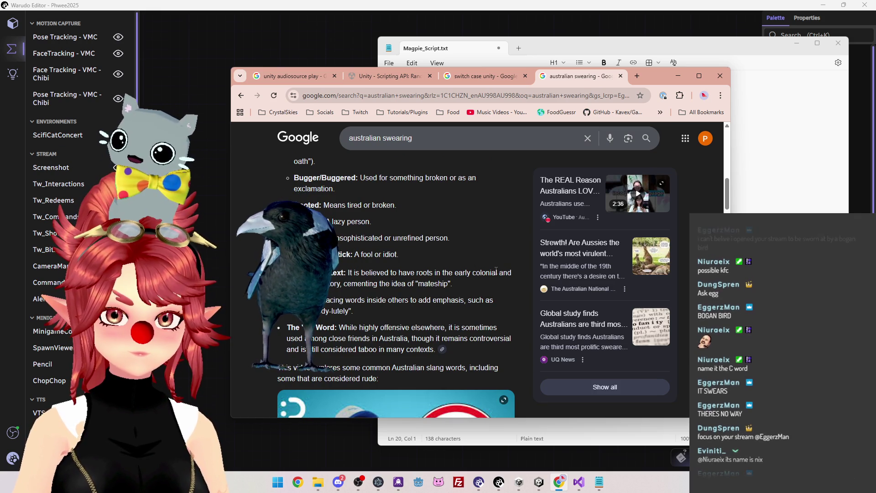
{"action": "scroll", "coordinate": [496, 270], "scroll_direction": "down", "scroll_amount": 1}
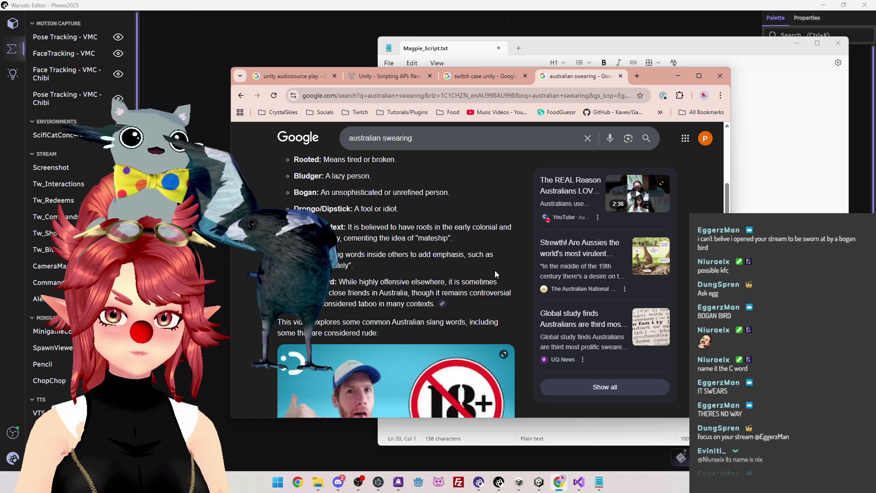
{"action": "key", "text": "alt+Tab"}
{"action": "left_click", "coordinate": [471, 293]}
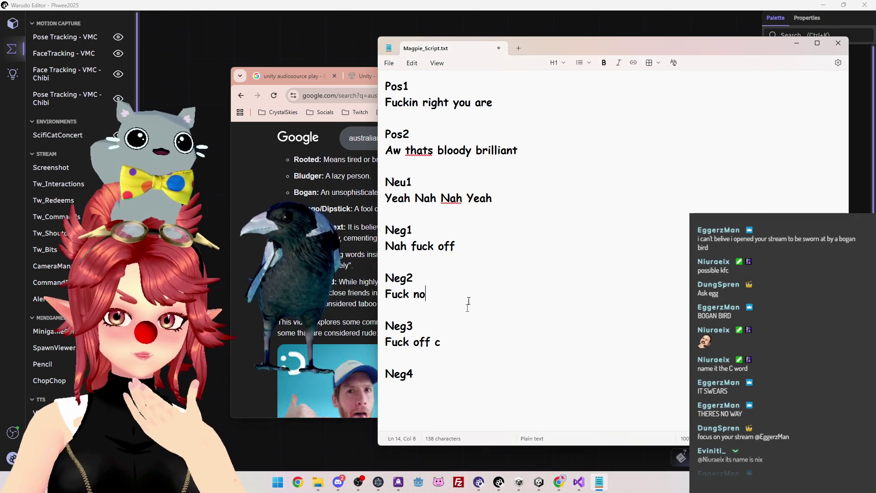
{"action": "left_click_drag", "start_coordinate": [385, 342], "coordinate": [442, 342]}
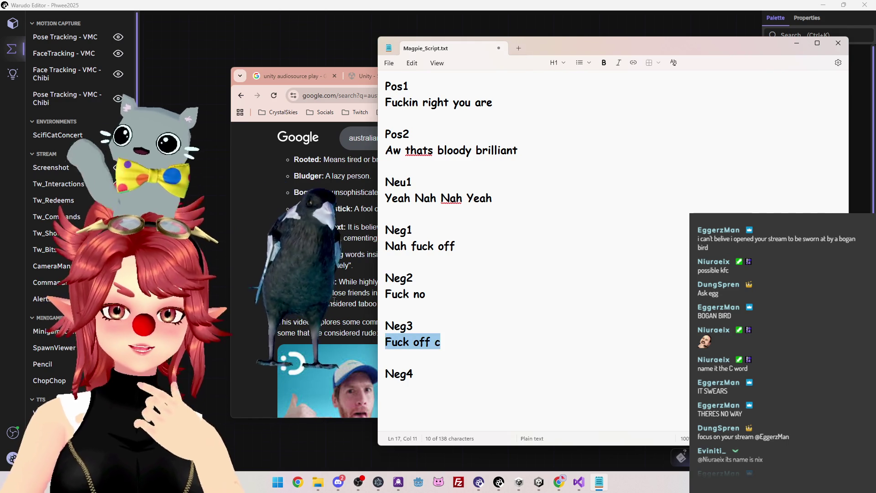
{"action": "left_click", "coordinate": [347, 279]}
{"action": "left_click_drag", "start_coordinate": [339, 282], "coordinate": [506, 297]}
{"action": "left_click", "coordinate": [461, 296]}
{"action": "left_click_drag", "start_coordinate": [342, 304], "coordinate": [413, 303]}
Scroll the results and expand the first related question about Australian swearing.
{"action": "scroll", "coordinate": [409, 266], "scroll_direction": "down", "scroll_amount": 3}
{"action": "scroll", "coordinate": [420, 345], "scroll_direction": "down", "scroll_amount": 5}
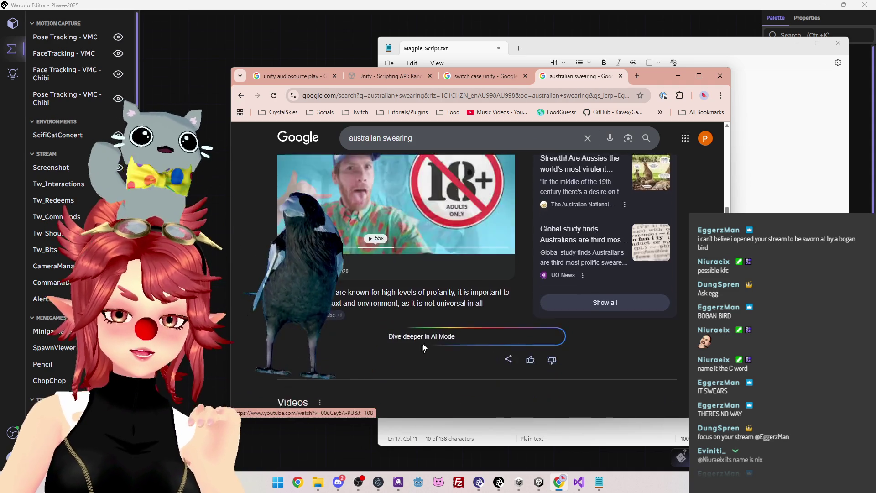
{"action": "scroll", "coordinate": [423, 343], "scroll_direction": "down", "scroll_amount": 10}
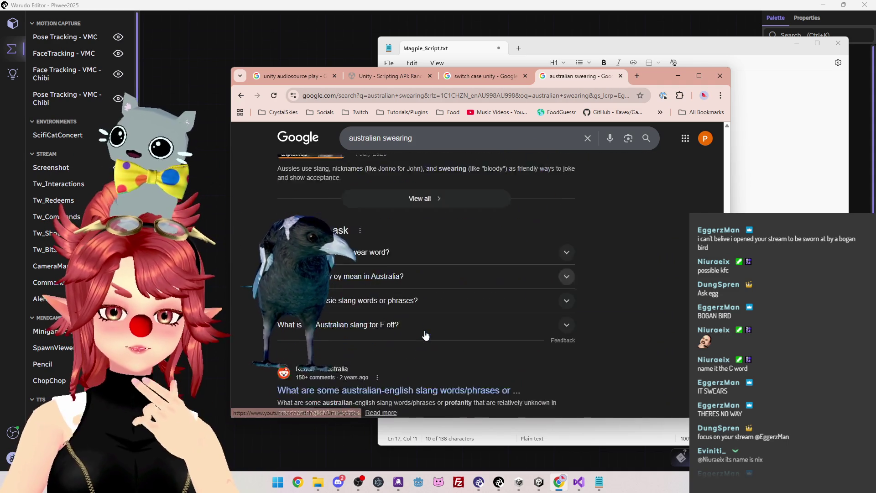
{"action": "scroll", "coordinate": [425, 335], "scroll_direction": "up", "scroll_amount": 3}
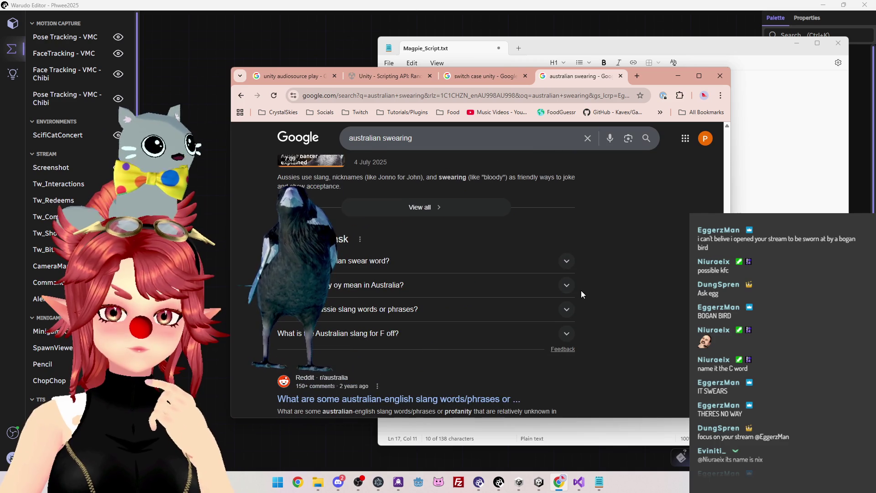
{"action": "left_click", "coordinate": [567, 263]}
{"action": "scroll", "coordinate": [571, 307], "scroll_direction": "down", "scroll_amount": 5}
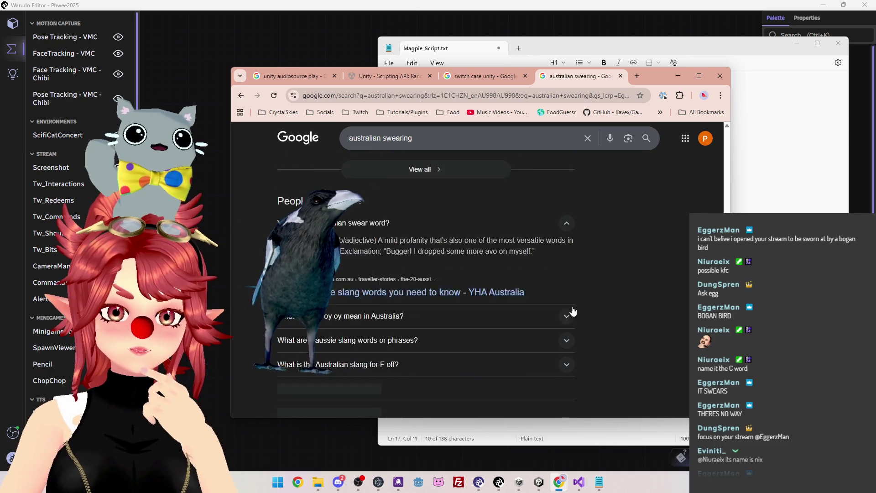
Open and read through the r/australia thread on Australian slang.
{"action": "left_click", "coordinate": [468, 245]}
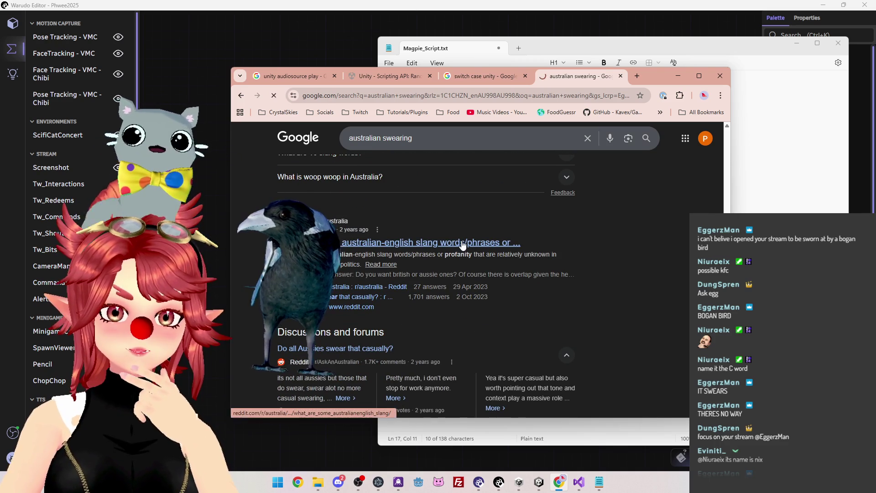
{"action": "scroll", "coordinate": [516, 321], "scroll_direction": "down", "scroll_amount": 4}
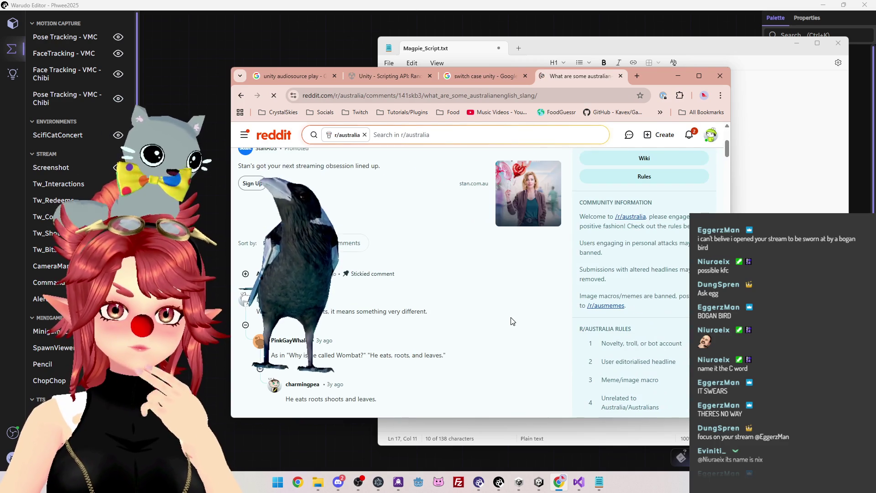
{"action": "scroll", "coordinate": [512, 321], "scroll_direction": "down", "scroll_amount": 2}
{"action": "scroll", "coordinate": [513, 321], "scroll_direction": "down", "scroll_amount": 1}
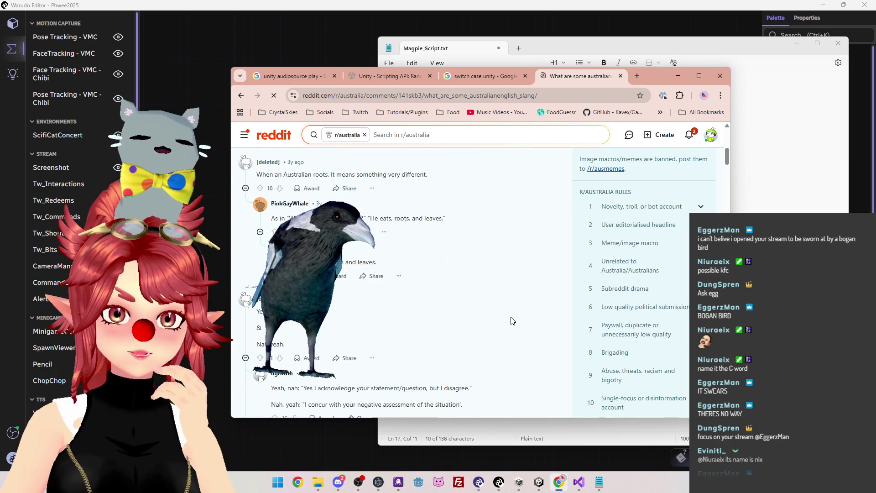
{"action": "scroll", "coordinate": [513, 321], "scroll_direction": "down", "scroll_amount": 3}
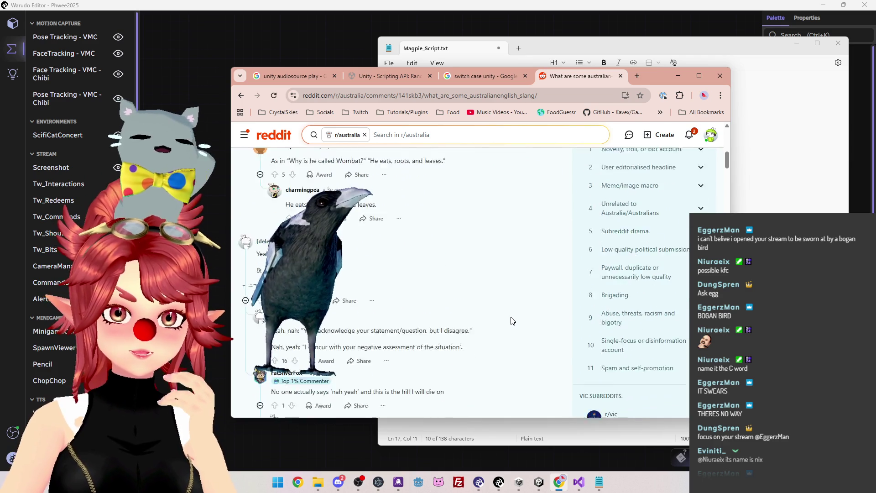
{"action": "scroll", "coordinate": [512, 321], "scroll_direction": "down", "scroll_amount": 2}
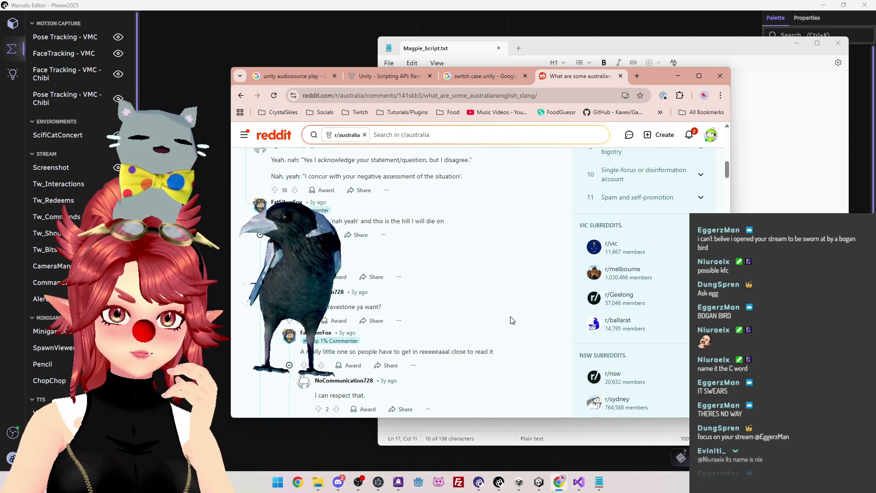
{"action": "scroll", "coordinate": [512, 321], "scroll_direction": "down", "scroll_amount": 1}
{"action": "scroll", "coordinate": [512, 321], "scroll_direction": "up", "scroll_amount": 3}
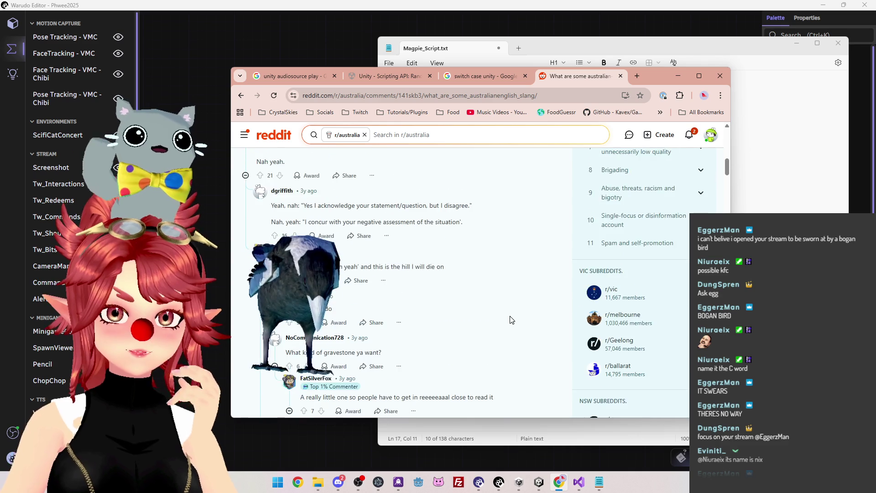
{"action": "scroll", "coordinate": [512, 320], "scroll_direction": "down", "scroll_amount": 1}
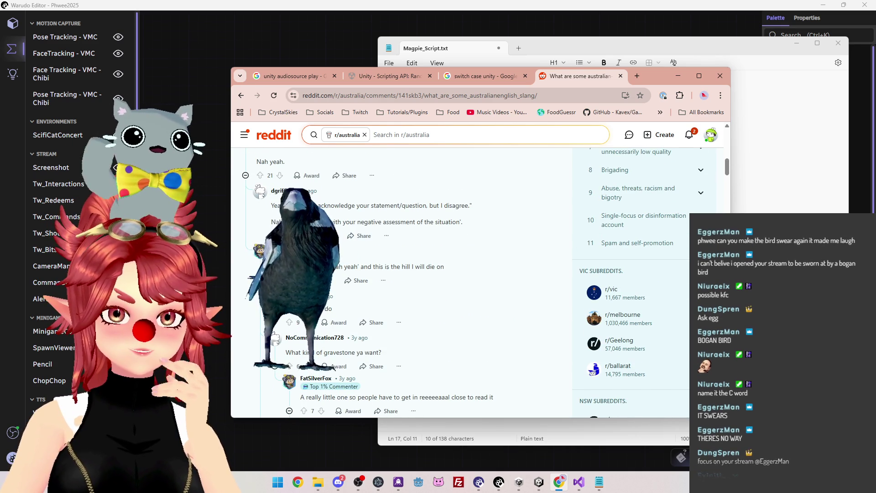
Open a blank line above the Neu1 entry in Magpie_Script.txt.
{"action": "left_click", "coordinate": [753, 230]}
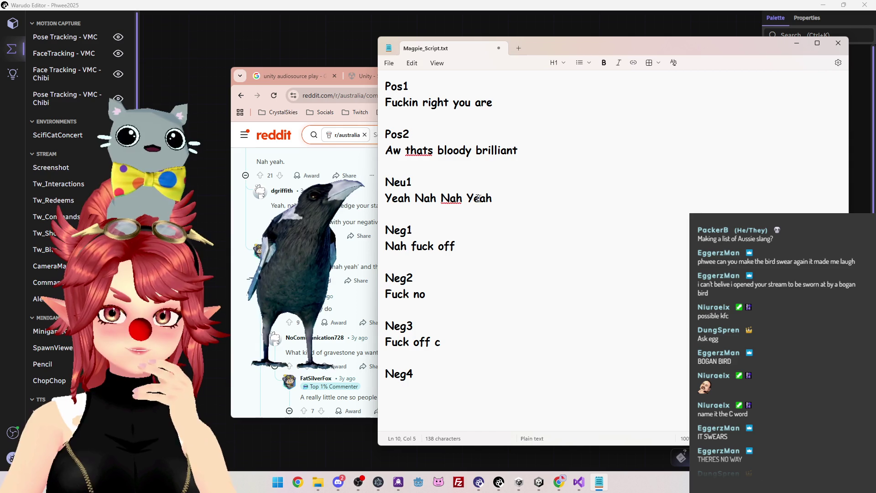
{"action": "key", "text": "ctrl+shift+Left"}
{"action": "key", "text": "ctrl+shift+Left"}
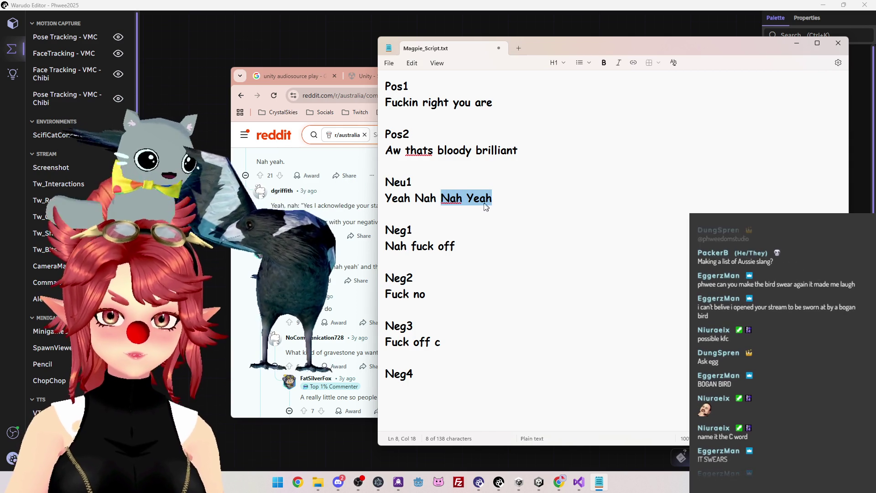
{"action": "left_click", "coordinate": [494, 170]}
{"action": "key", "text": "Return"}
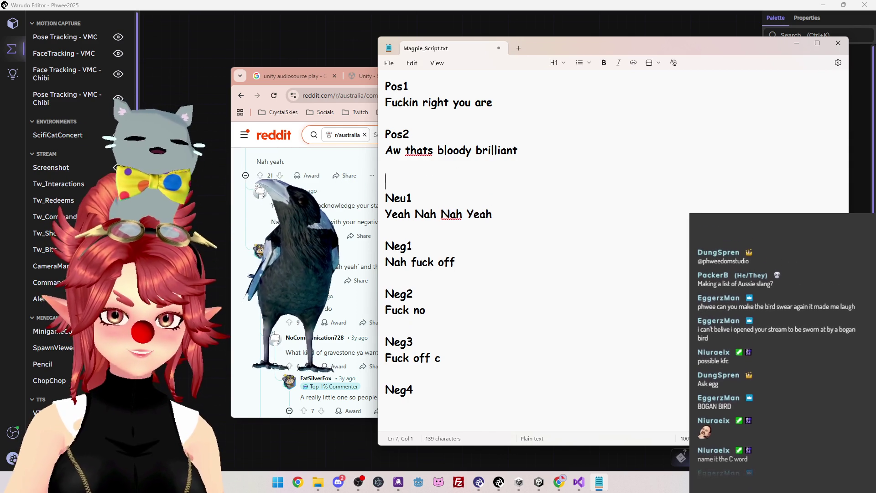
Add a Pos3 entry reading 'Nah yeah' above Neu1.
{"action": "key", "text": "Return"}
{"action": "key", "text": "Up"}
{"action": "type", "text": "Pos"}
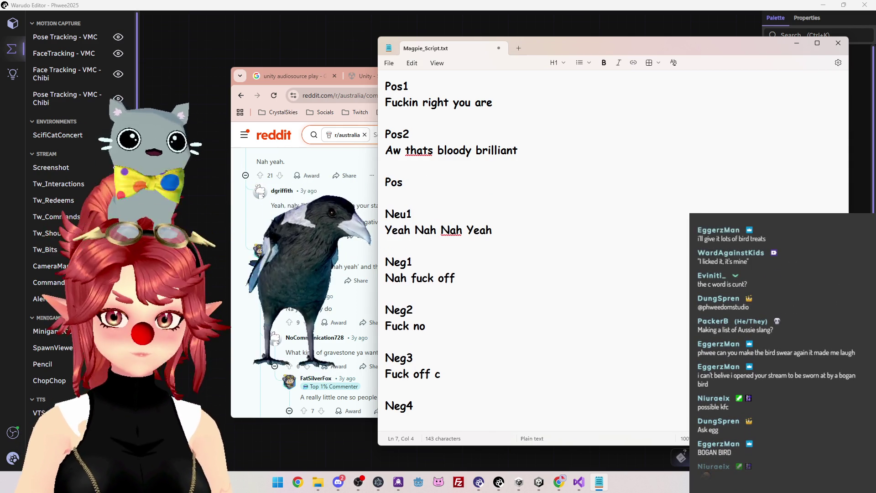
{"action": "type", "text": "3"}
{"action": "key", "text": "Return"}
{"action": "type", "text": "Nah yeah"}
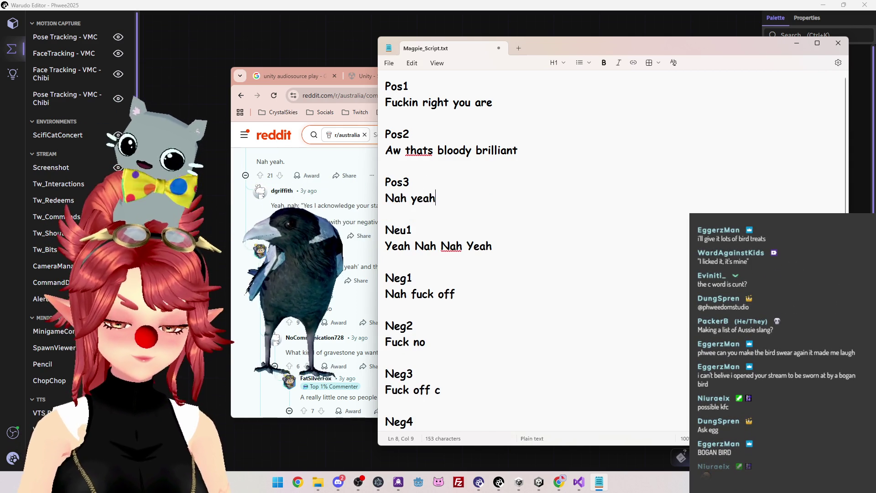
Change the Neg3 line from 'Fuck off c' to 'Yeah nah'.
{"action": "key", "text": "ctrl+End"}
{"action": "key", "text": "Return"}
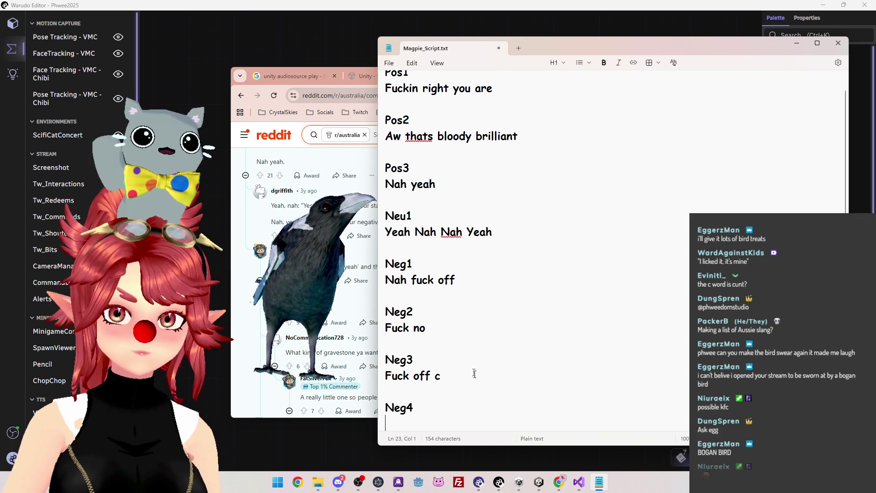
{"action": "left_click_drag", "start_coordinate": [456, 379], "coordinate": [377, 370]}
{"action": "type", "text": "Yeah nah"}
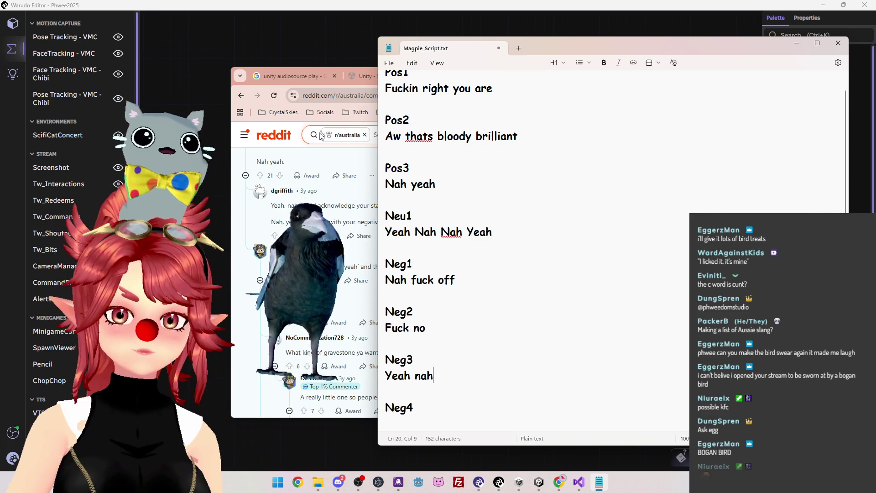
{"action": "left_click", "coordinate": [339, 204]}
{"action": "scroll", "coordinate": [365, 237], "scroll_direction": "down", "scroll_amount": 5}
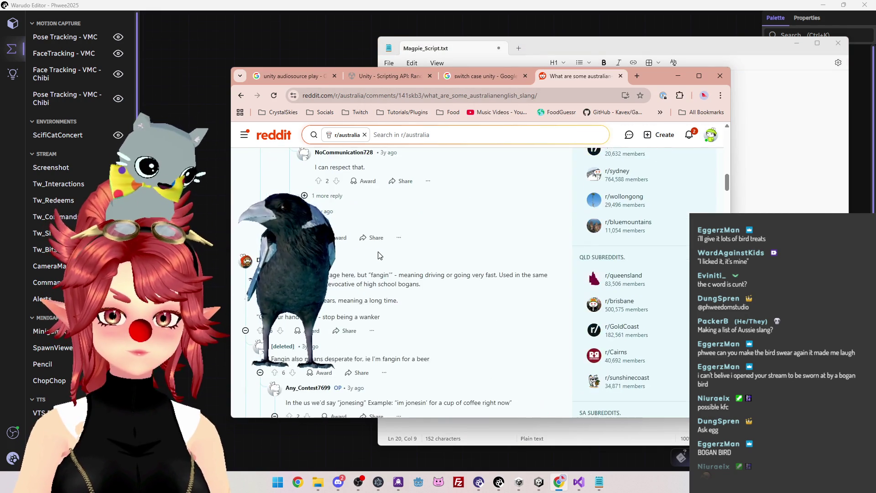
{"action": "scroll", "coordinate": [411, 273], "scroll_direction": "down", "scroll_amount": 2}
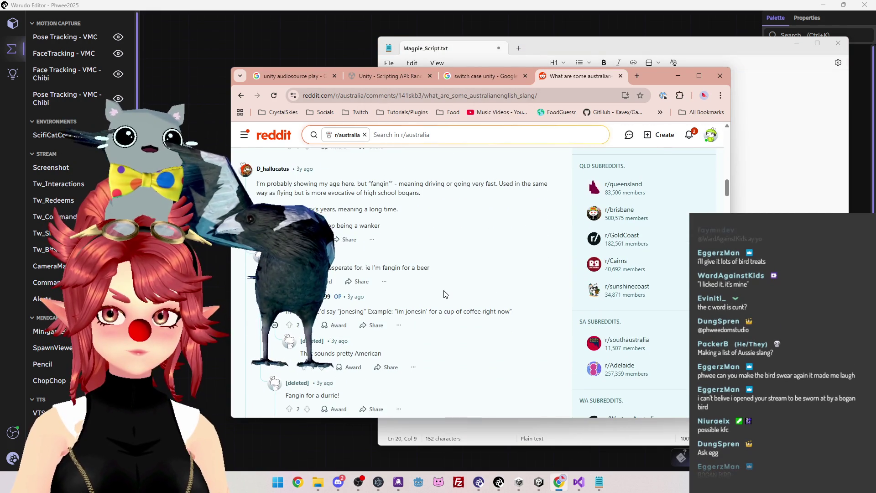
{"action": "scroll", "coordinate": [446, 294], "scroll_direction": "down", "scroll_amount": 1}
{"action": "scroll", "coordinate": [445, 294], "scroll_direction": "down", "scroll_amount": 5}
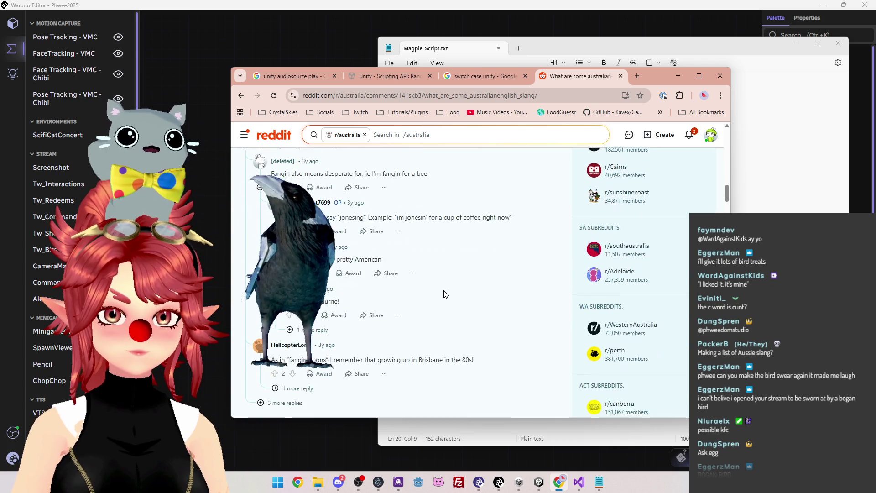
{"action": "scroll", "coordinate": [445, 294], "scroll_direction": "down", "scroll_amount": 5}
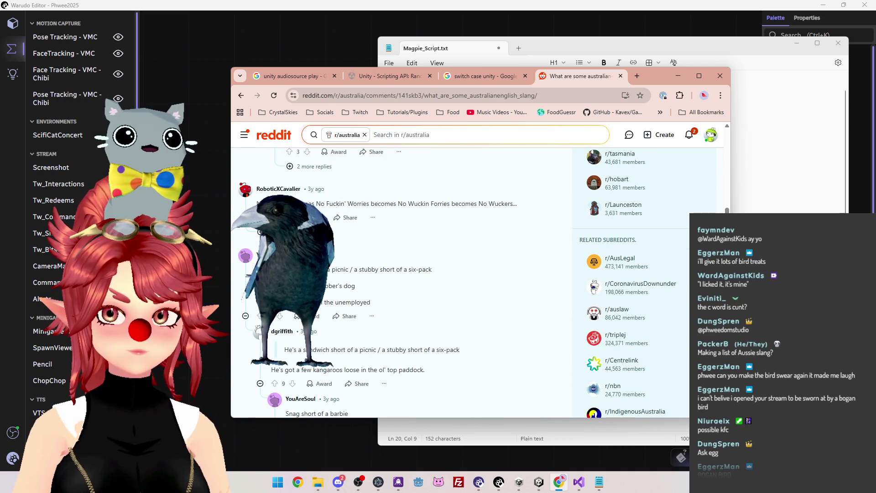
{"action": "scroll", "coordinate": [522, 297], "scroll_direction": "down", "scroll_amount": 1}
{"action": "scroll", "coordinate": [522, 297], "scroll_direction": "down", "scroll_amount": 2}
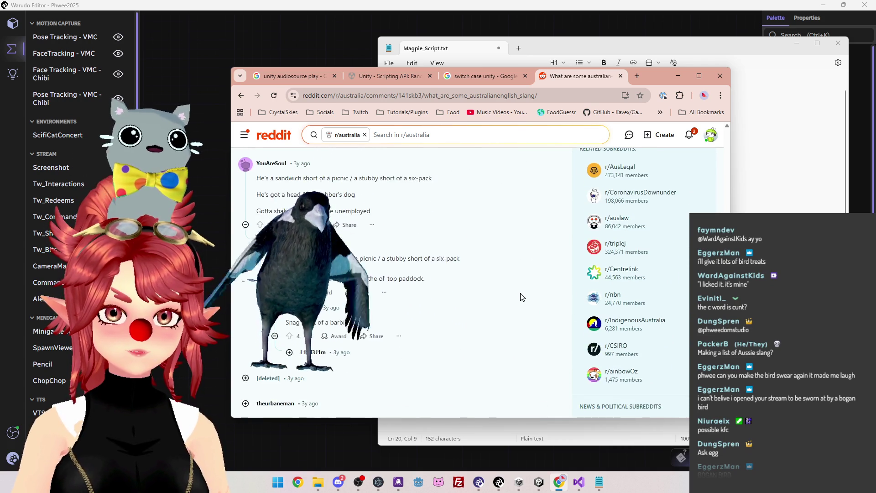
{"action": "scroll", "coordinate": [522, 298], "scroll_direction": "down", "scroll_amount": 5}
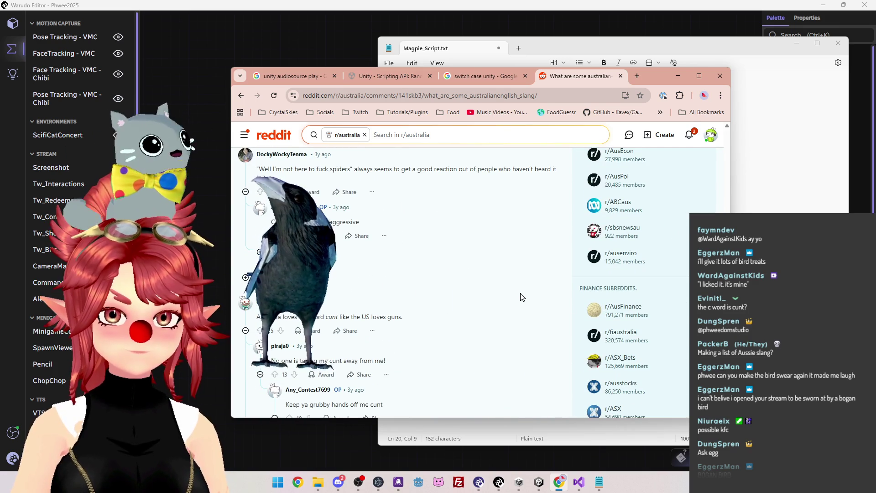
{"action": "scroll", "coordinate": [522, 297], "scroll_direction": "up", "scroll_amount": 2}
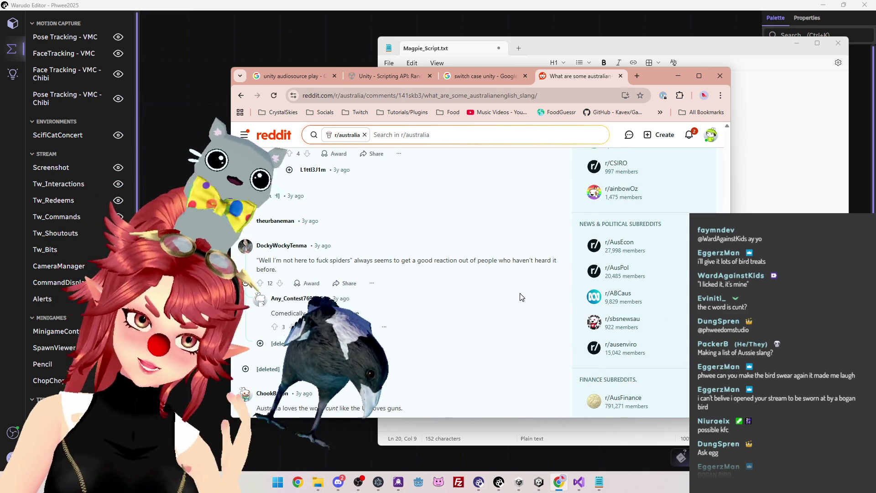
{"action": "scroll", "coordinate": [522, 297], "scroll_direction": "down", "scroll_amount": 2}
{"action": "scroll", "coordinate": [522, 296], "scroll_direction": "down", "scroll_amount": 10}
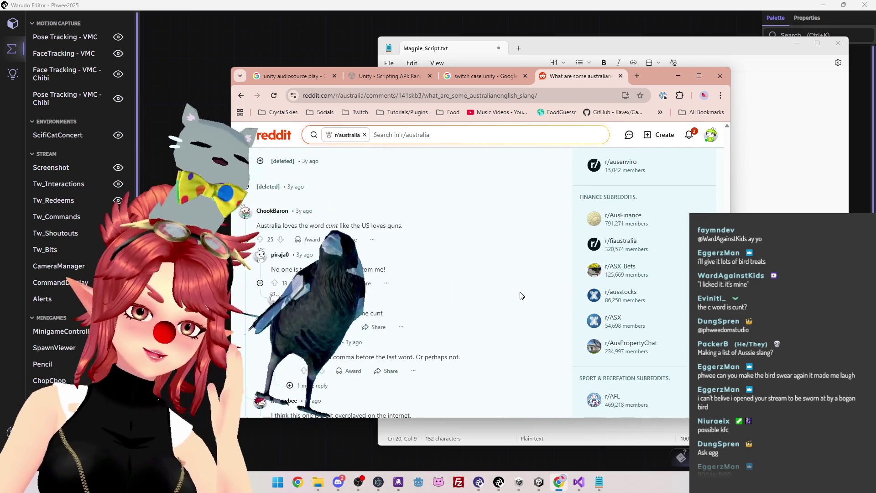
{"action": "scroll", "coordinate": [522, 295], "scroll_direction": "down", "scroll_amount": 5}
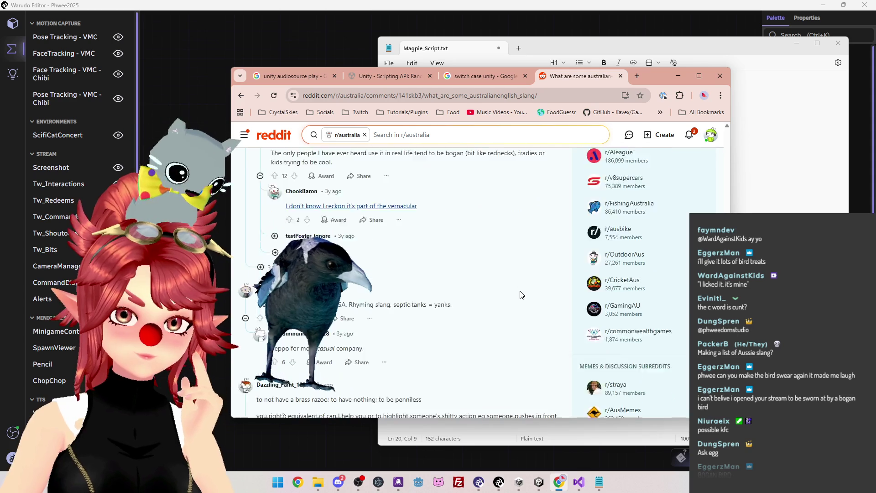
{"action": "scroll", "coordinate": [522, 294], "scroll_direction": "down", "scroll_amount": 5}
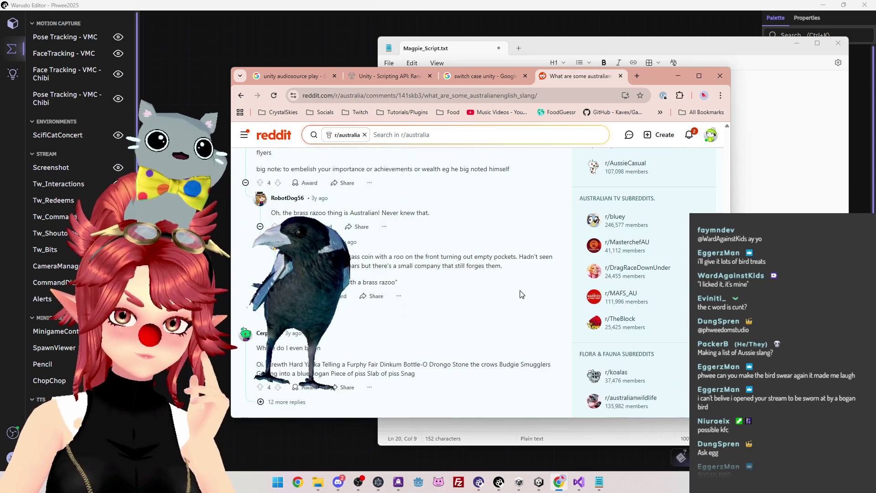
{"action": "scroll", "coordinate": [522, 295], "scroll_direction": "down", "scroll_amount": 1}
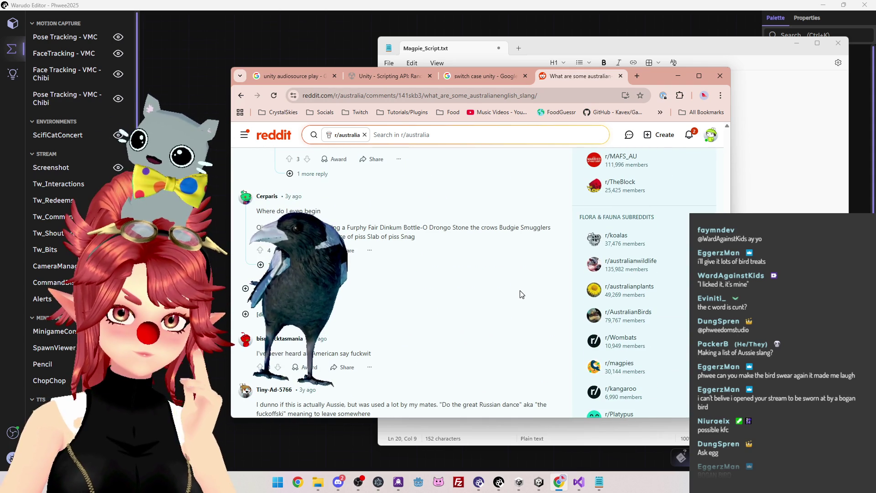
{"action": "scroll", "coordinate": [522, 294], "scroll_direction": "down", "scroll_amount": 1}
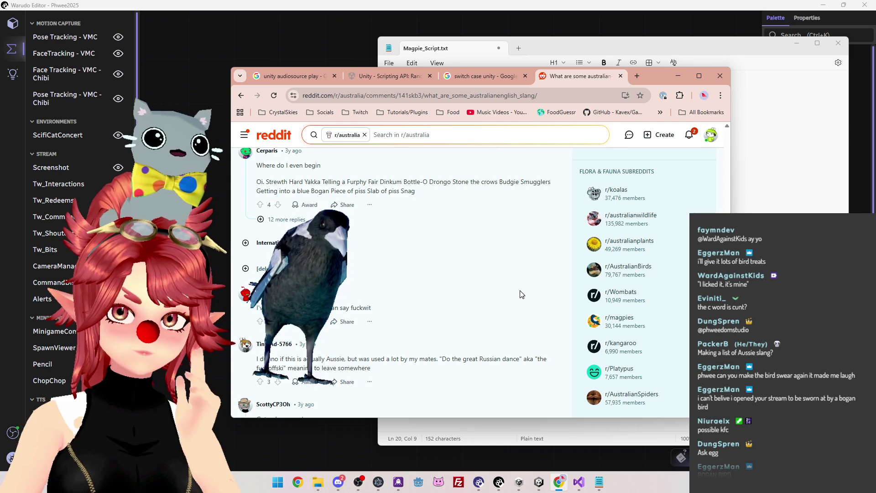
{"action": "left_click", "coordinate": [457, 424]}
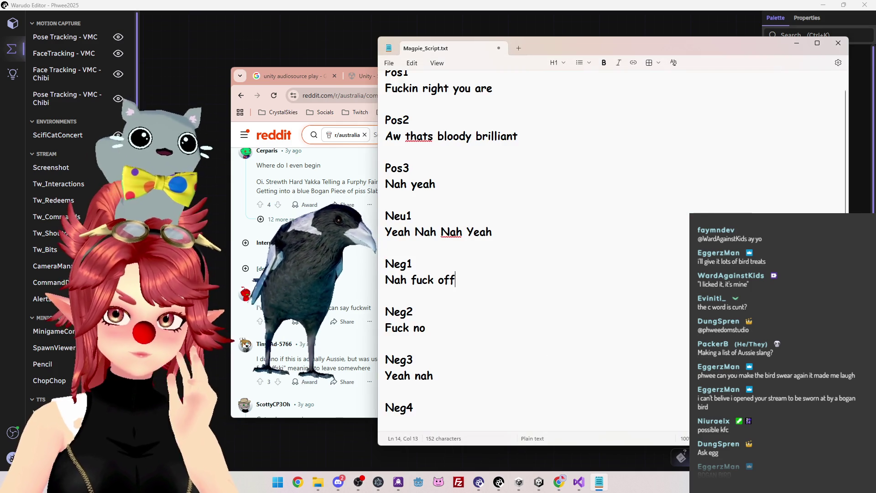
Finish Neg4 as 'Nah piss off' and add a Pos4 entry 'Fuck yeah' below Pos3.
{"action": "type", "text": "Nahpiss off"}
{"action": "scroll", "coordinate": [513, 254], "scroll_direction": "up", "scroll_amount": 1}
{"action": "left_click", "coordinate": [436, 198]}
{"action": "key", "text": "Return"}
{"action": "key", "text": "Return"}
{"action": "type", "text": "Pos "}
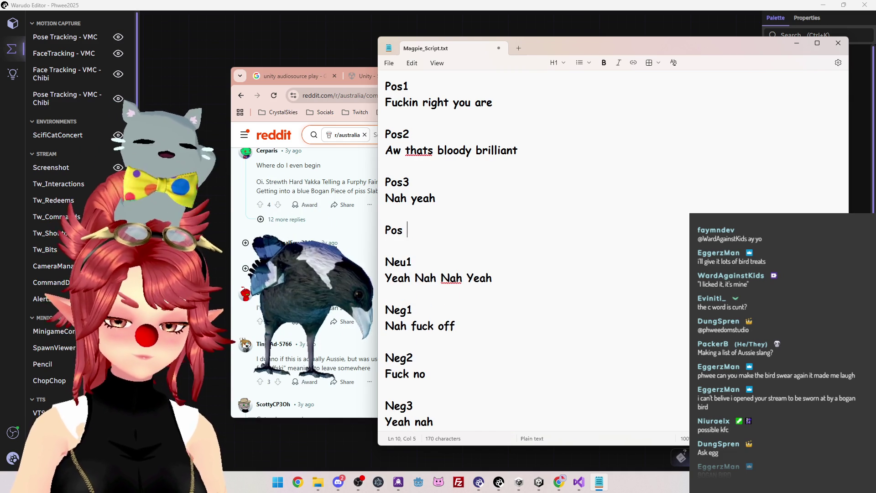
{"action": "type", "text": "4"}
{"action": "key", "text": "Return"}
{"action": "type", "text": "Fuck ye"}
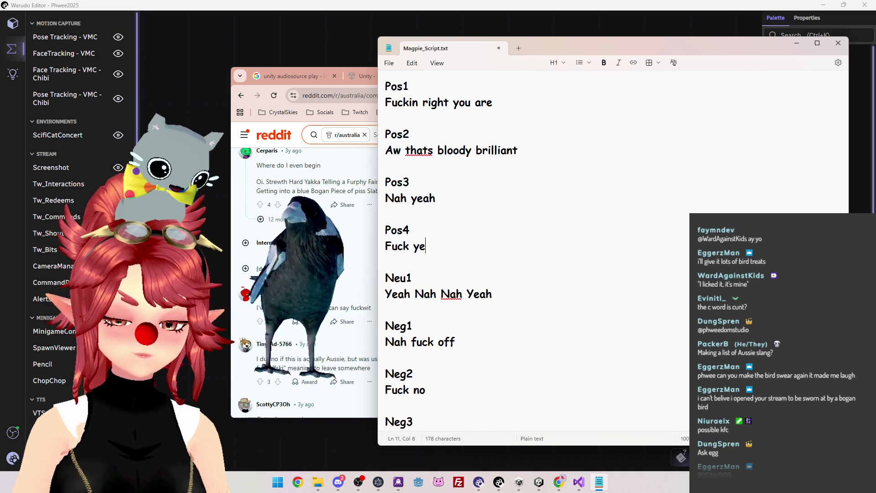
{"action": "type", "text": "ah"}
{"action": "key", "text": "Return"}
{"action": "key", "text": "Return"}
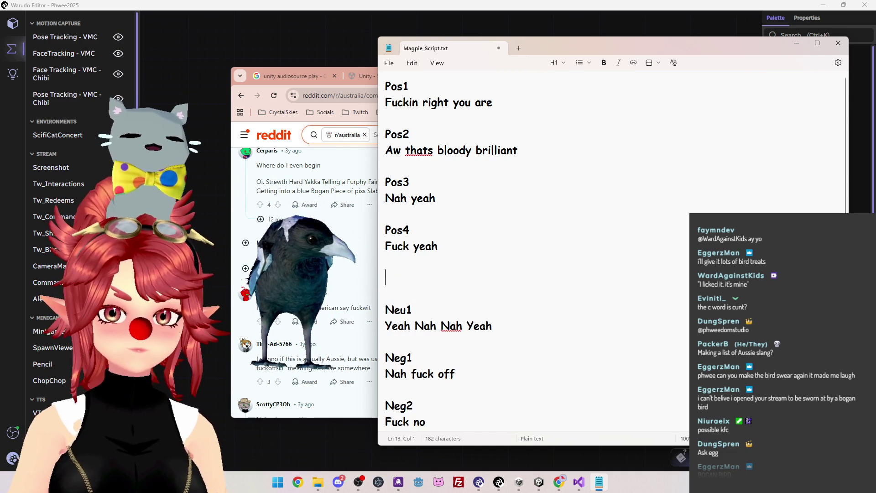
Add a Neg5 entry reading 'Nah thats munted' after Neg4.
{"action": "scroll", "coordinate": [336, 298], "scroll_direction": "down", "scroll_amount": 3}
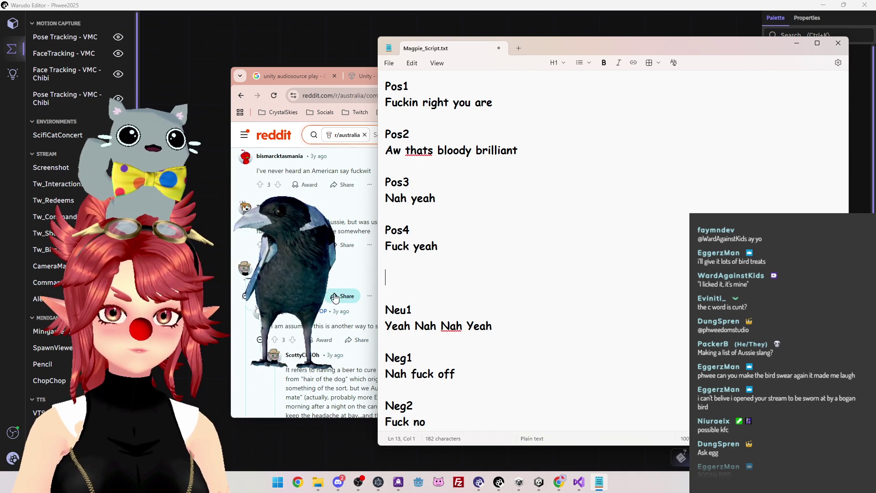
{"action": "scroll", "coordinate": [365, 297], "scroll_direction": "down", "scroll_amount": 5}
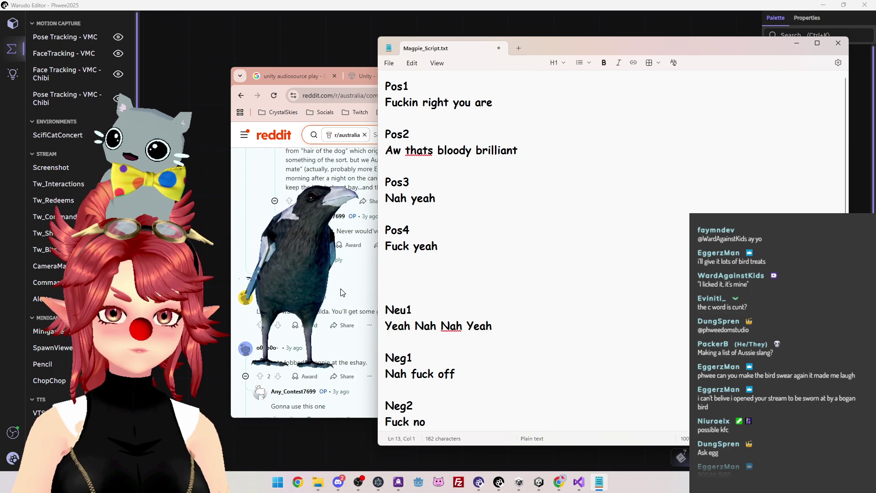
{"action": "scroll", "coordinate": [337, 312], "scroll_direction": "down", "scroll_amount": 4}
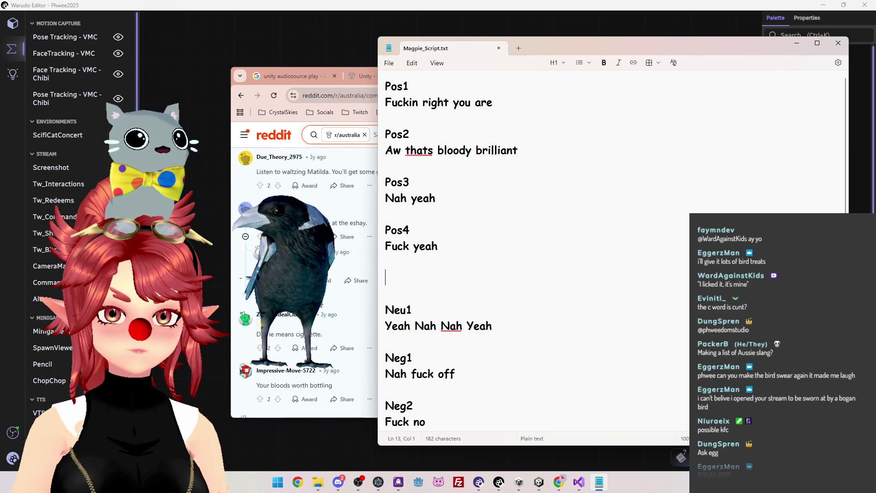
{"action": "scroll", "coordinate": [338, 312], "scroll_direction": "down", "scroll_amount": 1}
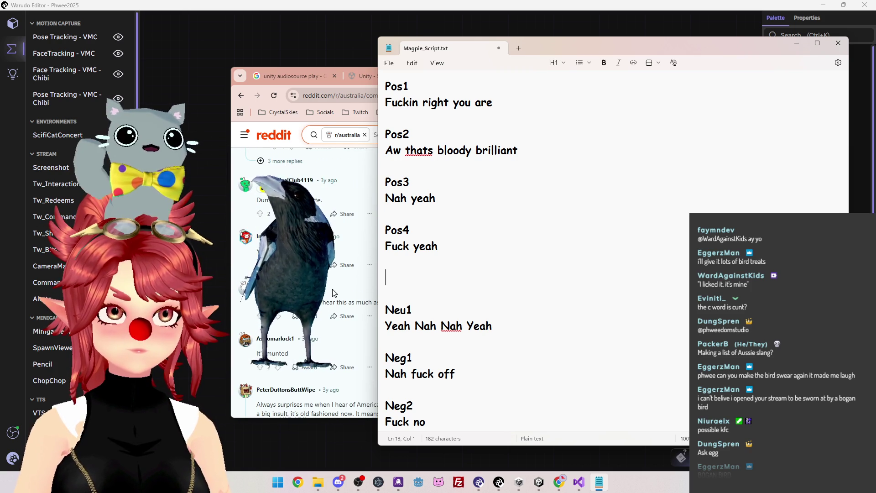
{"action": "scroll", "coordinate": [343, 288], "scroll_direction": "down", "scroll_amount": 2}
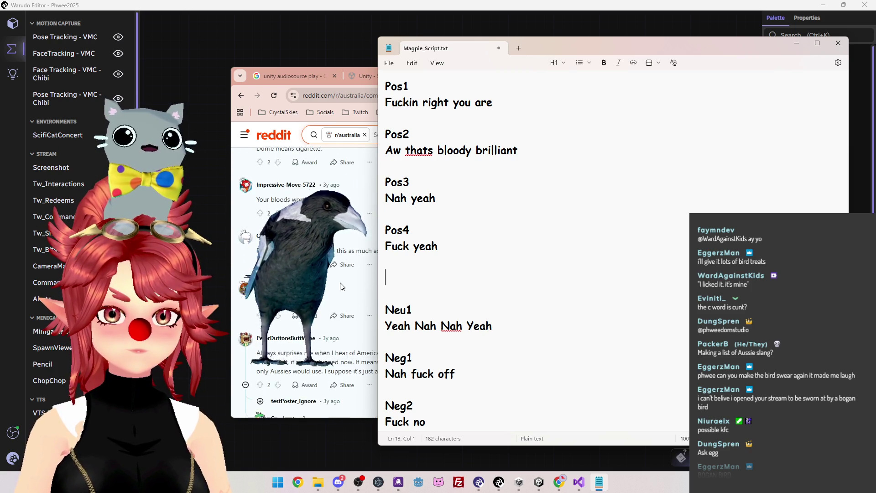
{"action": "scroll", "coordinate": [502, 251], "scroll_direction": "down", "scroll_amount": 2}
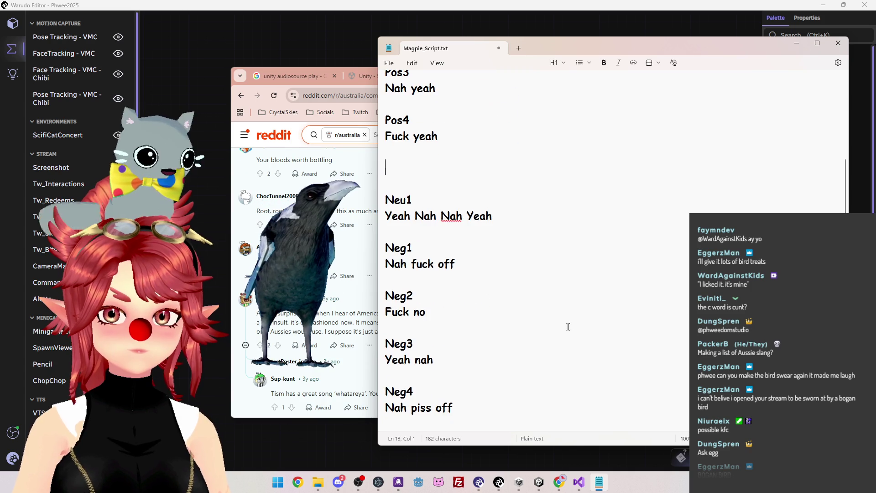
{"action": "left_click", "coordinate": [537, 405]}
{"action": "key", "text": "Return"}
{"action": "key", "text": "Return"}
{"action": "type", "text": "Neg"}
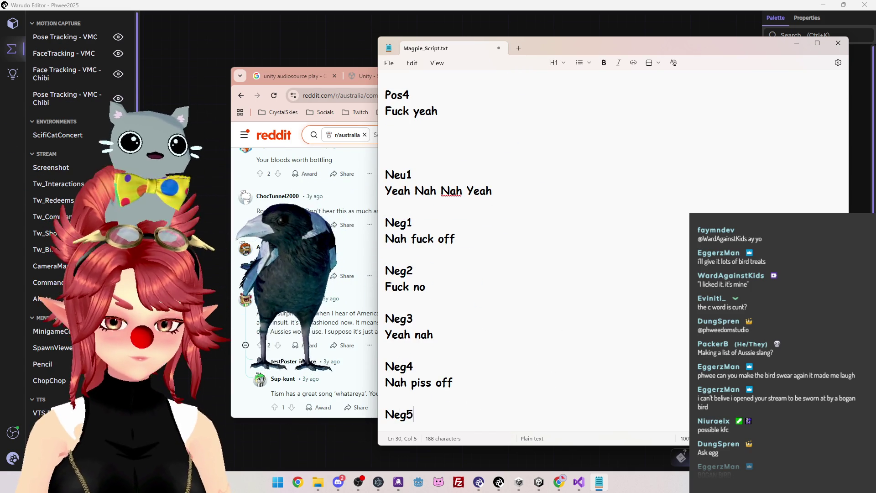
{"action": "type", "text": "5"}
{"action": "key", "text": "Return"}
{"action": "type", "text": "Nah thats mu"}
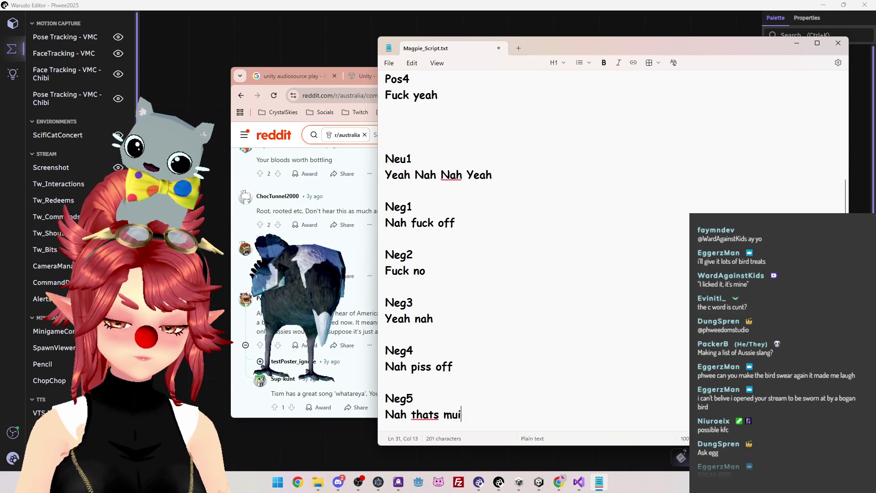
{"action": "key", "text": "BackSpace"}
{"action": "key", "text": "BackSpace"}
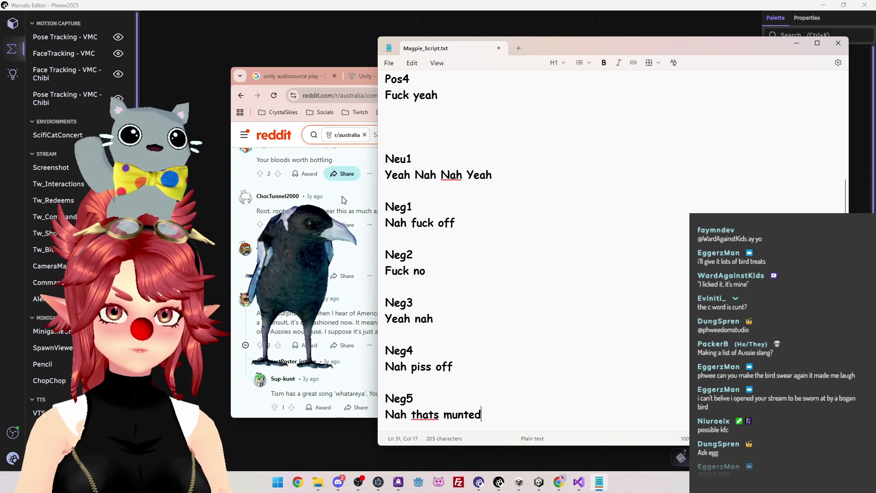
{"action": "left_click", "coordinate": [336, 396]}
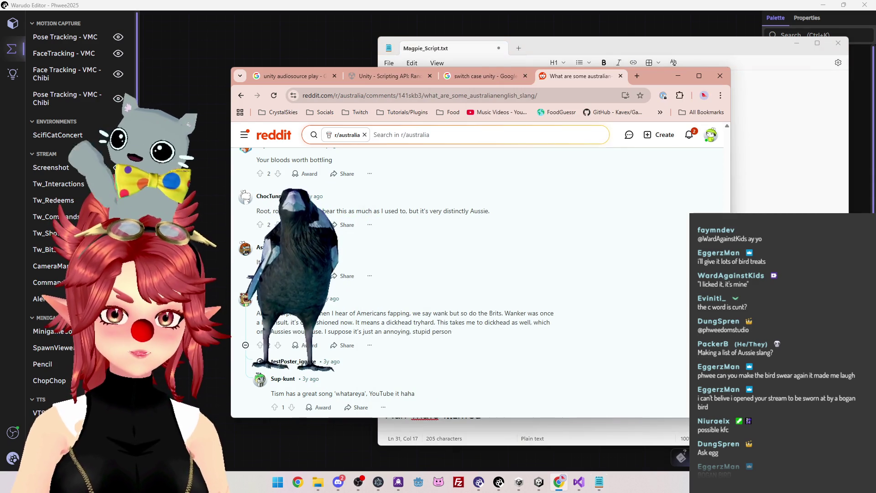
Google 'origin of word munted australian' in a new tab, then return to the script.
{"action": "left_click", "coordinate": [637, 76]}
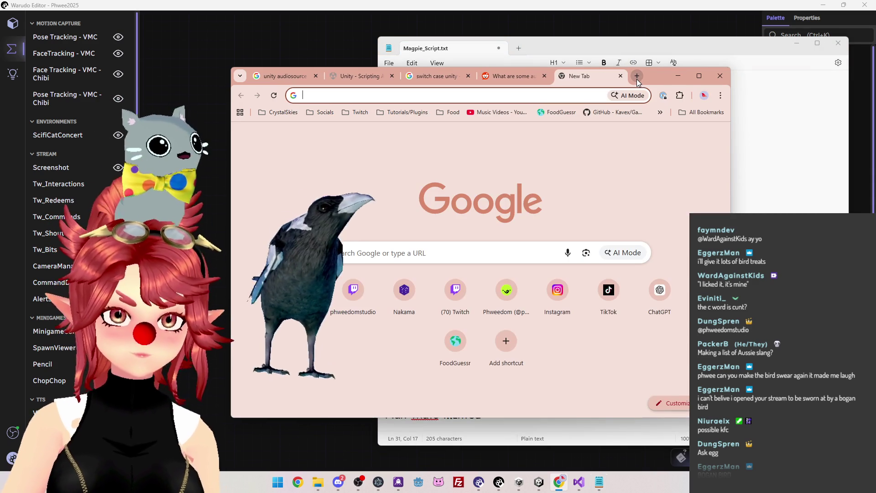
{"action": "type", "text": "origin of word munted aus"}
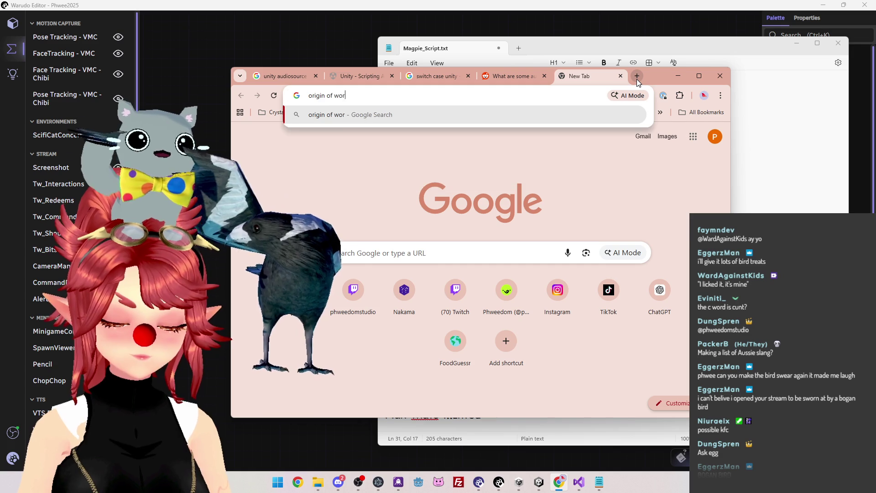
{"action": "type", "text": "tralian"}
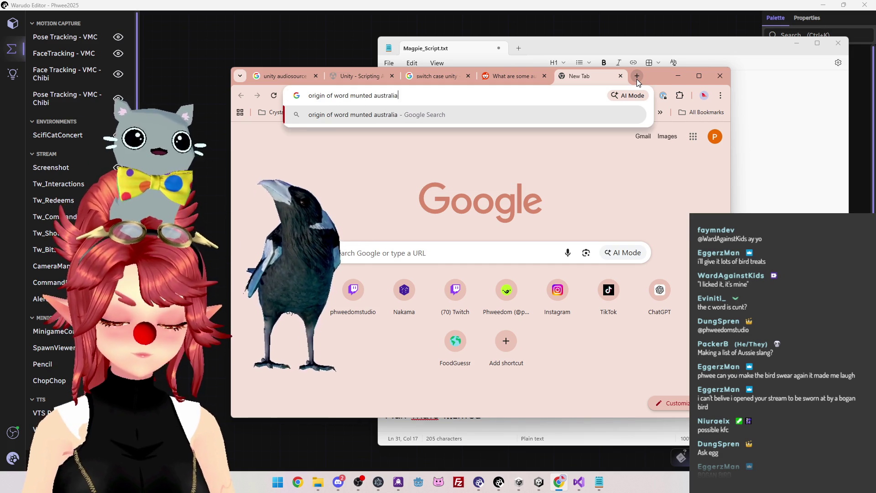
{"action": "key", "text": "Return"}
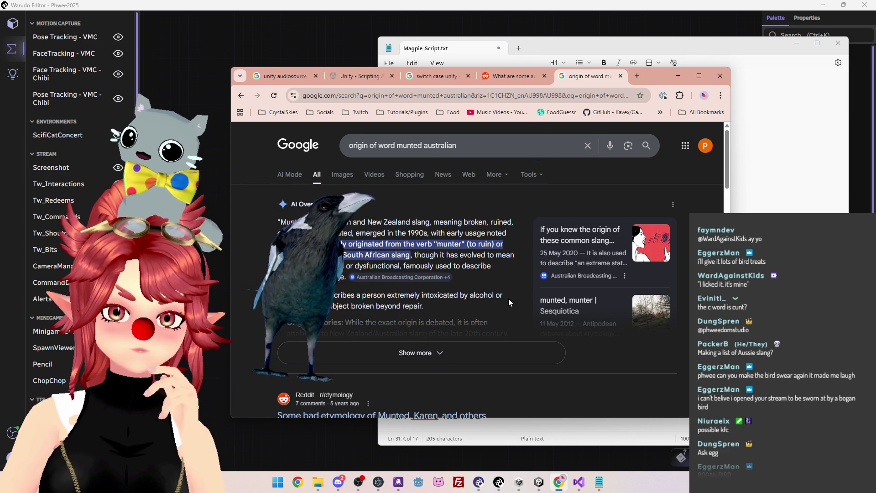
{"action": "scroll", "coordinate": [509, 299], "scroll_direction": "down", "scroll_amount": 1}
{"action": "left_click", "coordinate": [785, 254]}
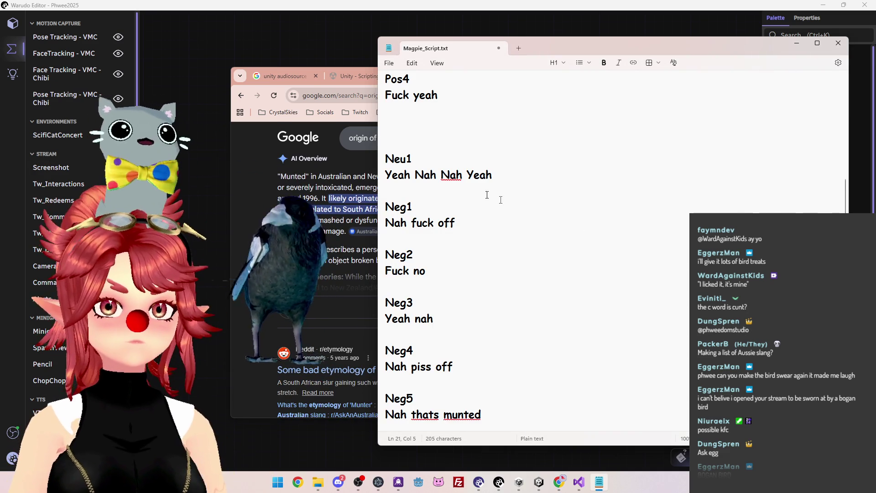
Correct Neg5 to 'Nah that's munted' by adding the apostrophe.
{"action": "scroll", "coordinate": [514, 373], "scroll_direction": "down", "scroll_amount": 1}
{"action": "mouse_move", "coordinate": [387, 196]}
{"action": "left_mouse_down"}
{"action": "mouse_move", "coordinate": [491, 333]}
{"action": "mouse_move", "coordinate": [506, 414]}
{"action": "left_mouse_up"}
{"action": "left_click", "coordinate": [431, 408]}
{"action": "type", "text": "'"}
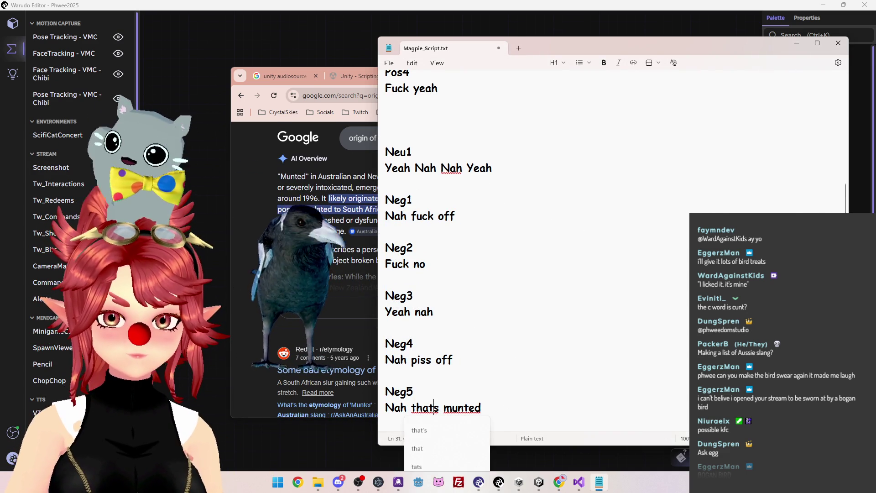
Scroll through the script, reposition the window and select the Neg3 phrase 'Yeah nah'.
{"action": "left_click", "coordinate": [655, 248]}
{"action": "scroll", "coordinate": [495, 252], "scroll_direction": "up", "scroll_amount": 3}
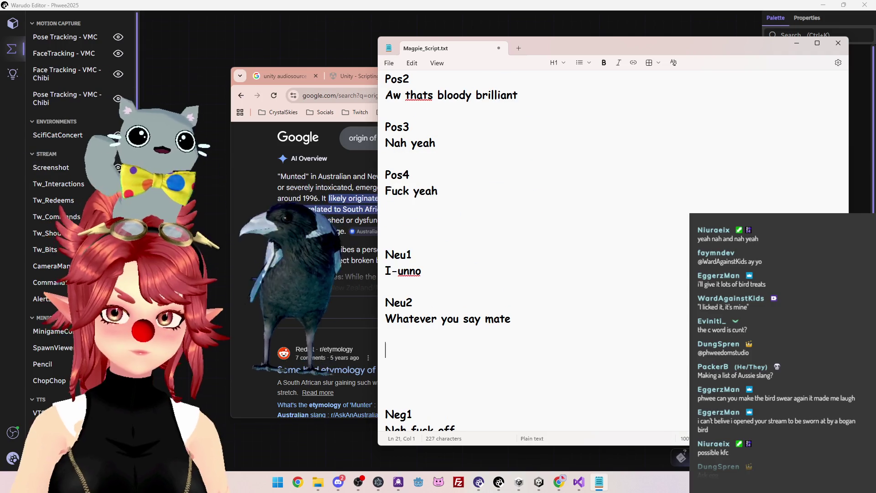
{"action": "scroll", "coordinate": [509, 289], "scroll_direction": "down", "scroll_amount": 2}
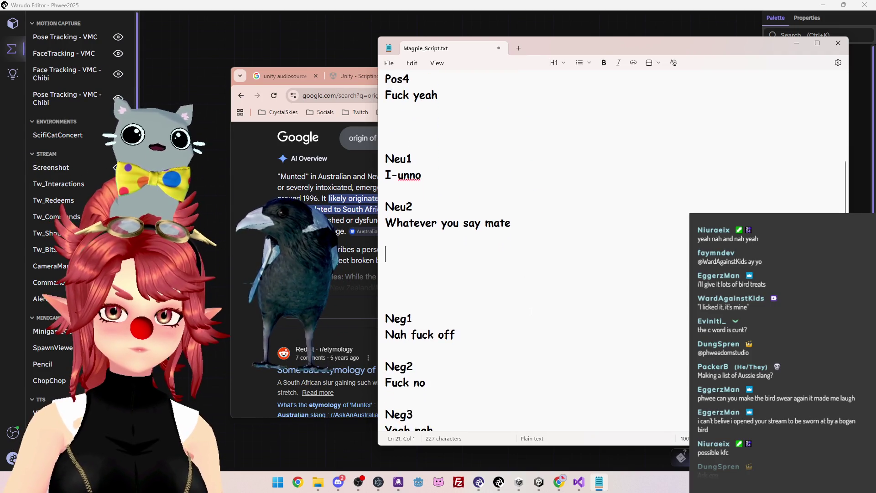
{"action": "scroll", "coordinate": [524, 306], "scroll_direction": "up", "scroll_amount": 2}
{"action": "scroll", "coordinate": [525, 251], "scroll_direction": "up", "scroll_amount": 1}
{"action": "scroll", "coordinate": [524, 251], "scroll_direction": "down", "scroll_amount": 3}
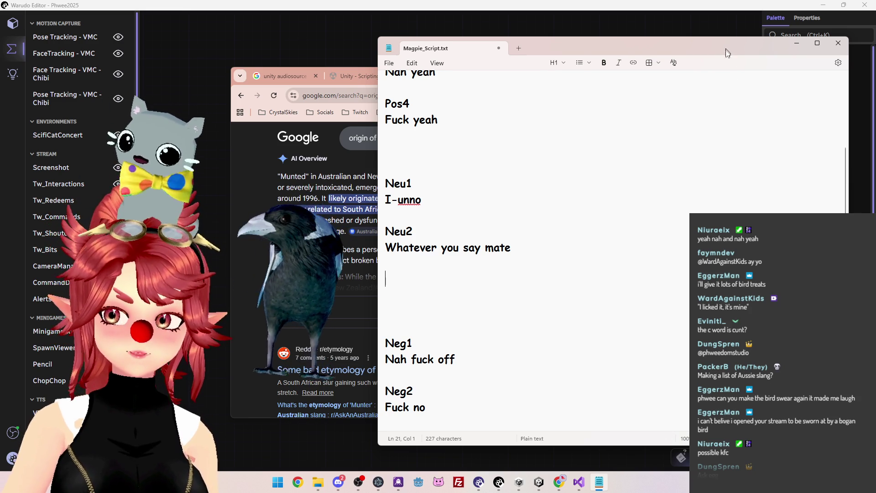
{"action": "left_click_drag", "start_coordinate": [726, 48], "coordinate": [650, 32]}
{"action": "scroll", "coordinate": [501, 228], "scroll_direction": "up", "scroll_amount": 3}
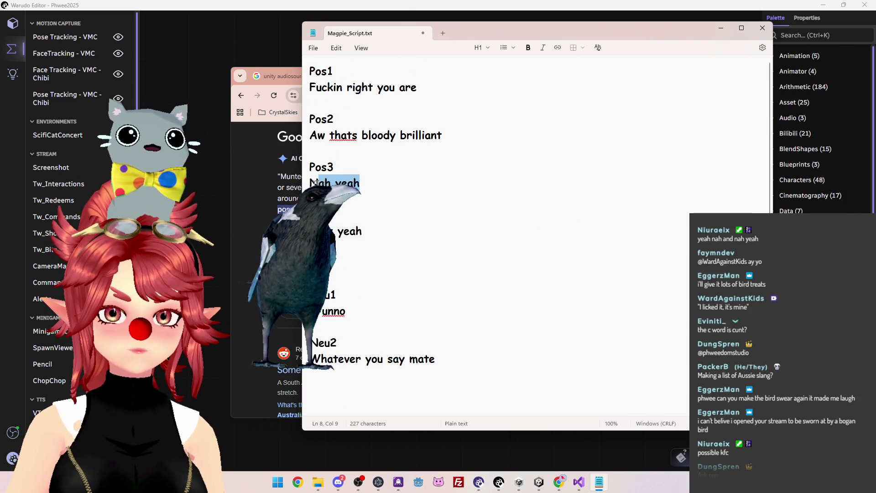
{"action": "scroll", "coordinate": [432, 228], "scroll_direction": "down", "scroll_amount": 5}
{"action": "triple_click", "coordinate": [347, 297]}
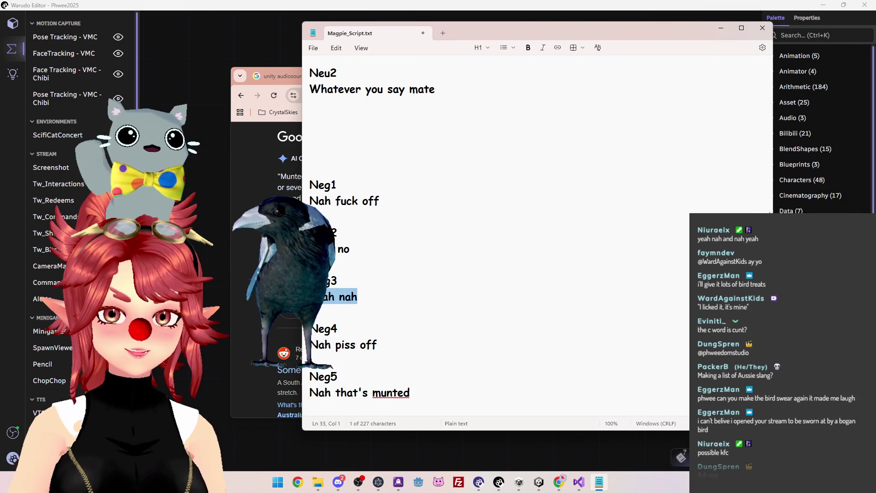
{"action": "scroll", "coordinate": [410, 269], "scroll_direction": "up", "scroll_amount": 4}
{"action": "scroll", "coordinate": [448, 267], "scroll_direction": "up", "scroll_amount": 2}
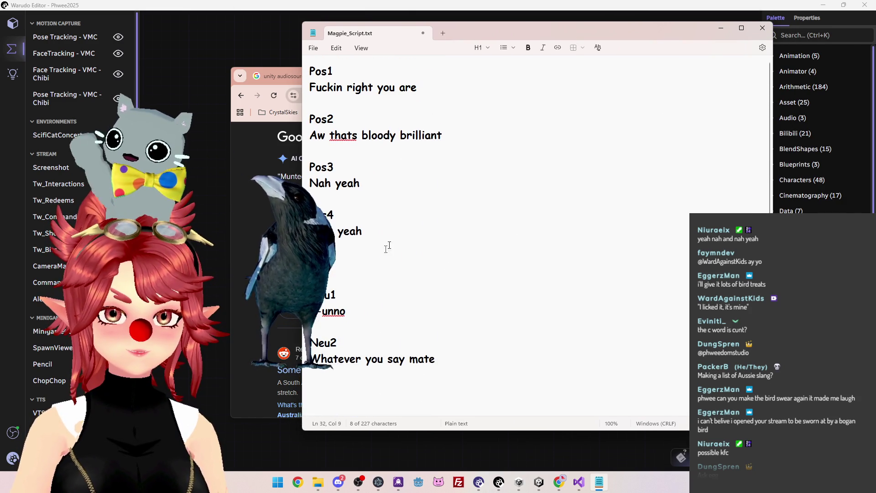
Add a Pos5 entry with the reply 'Ripper!' below Pos4.
{"action": "left_click", "coordinate": [391, 249]}
{"action": "key", "text": "Return"}
{"action": "type", "text": "Pos"}
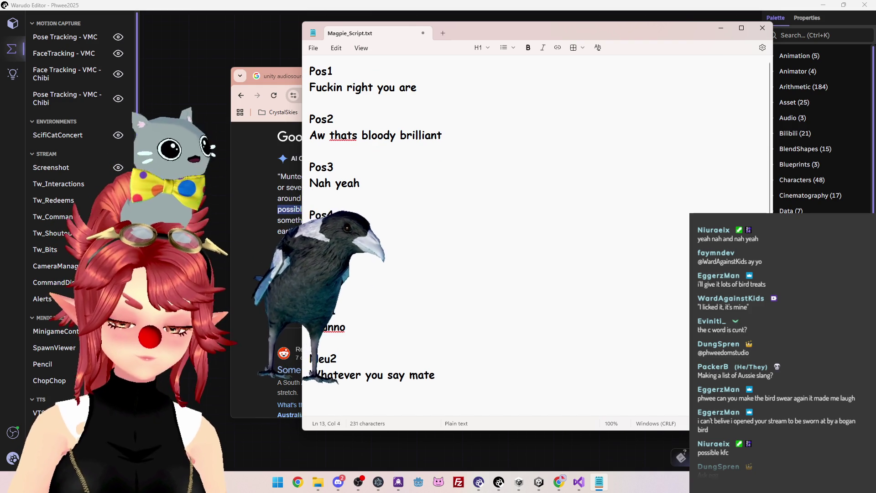
{"action": "type", "text": "5"}
{"action": "scroll", "coordinate": [392, 263], "scroll_direction": "down", "scroll_amount": 4}
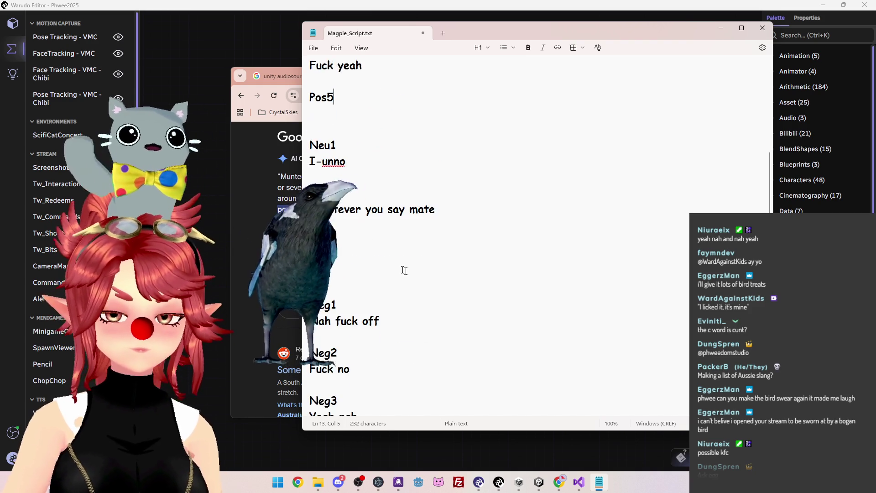
{"action": "key", "text": "Return"}
{"action": "type", "text": "Ripper!"}
{"action": "scroll", "coordinate": [540, 210], "scroll_direction": "up", "scroll_amount": 4}
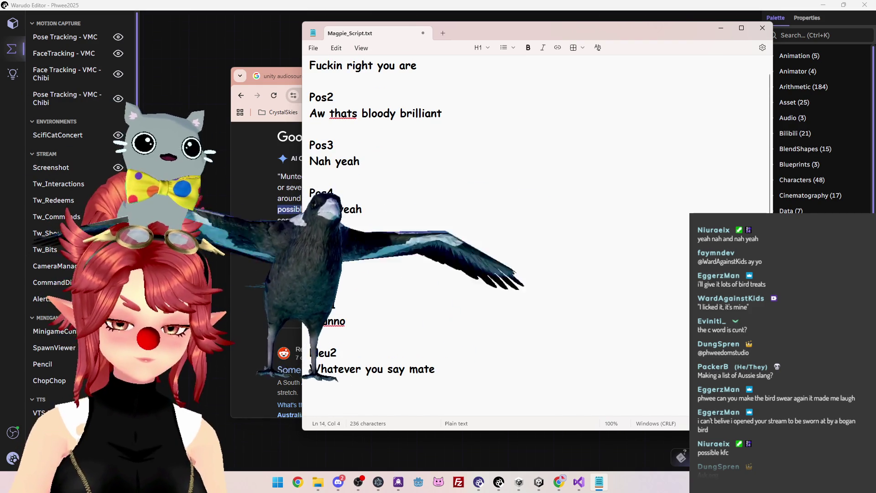
{"action": "type", "text": "fuckin go"}
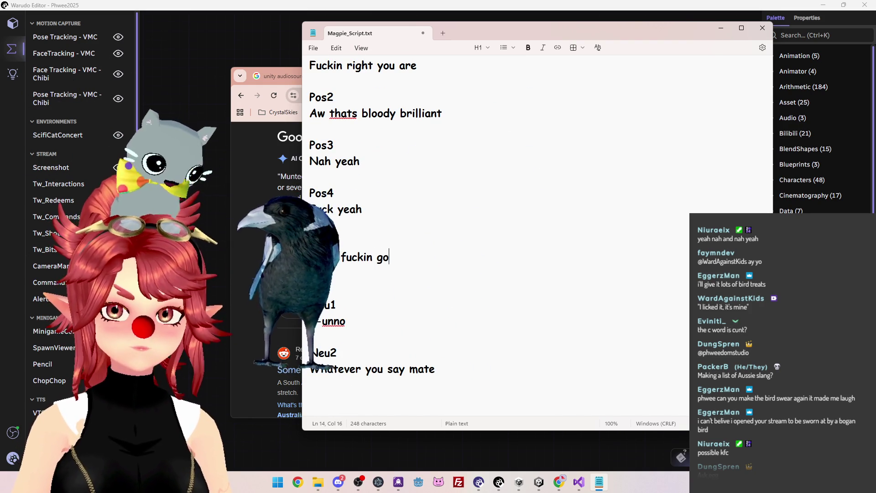
{"action": "scroll", "coordinate": [411, 297], "scroll_direction": "down", "scroll_amount": 3}
Add Neu3 and Neu4 labels and separate the neutral entries with blank reply lines.
{"action": "left_click", "coordinate": [355, 243]}
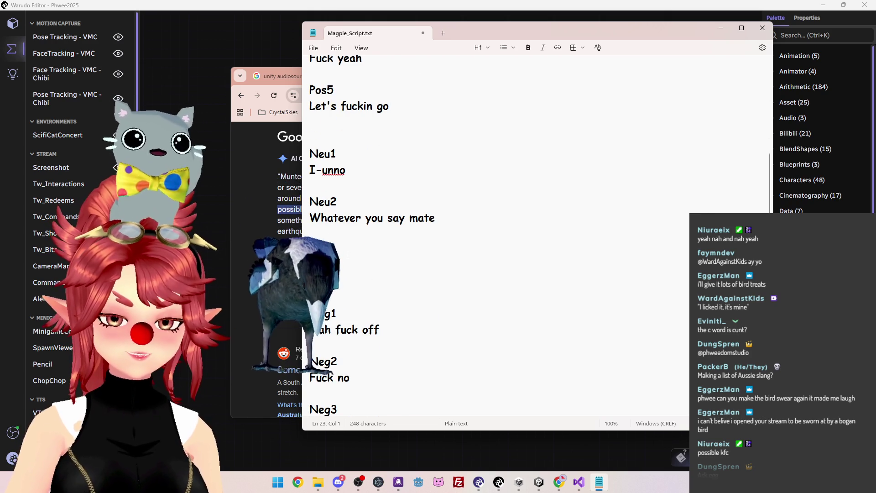
{"action": "type", "text": "Neu3"}
{"action": "key", "text": "Return"}
{"action": "key", "text": "Return"}
{"action": "type", "text": "Neu4"}
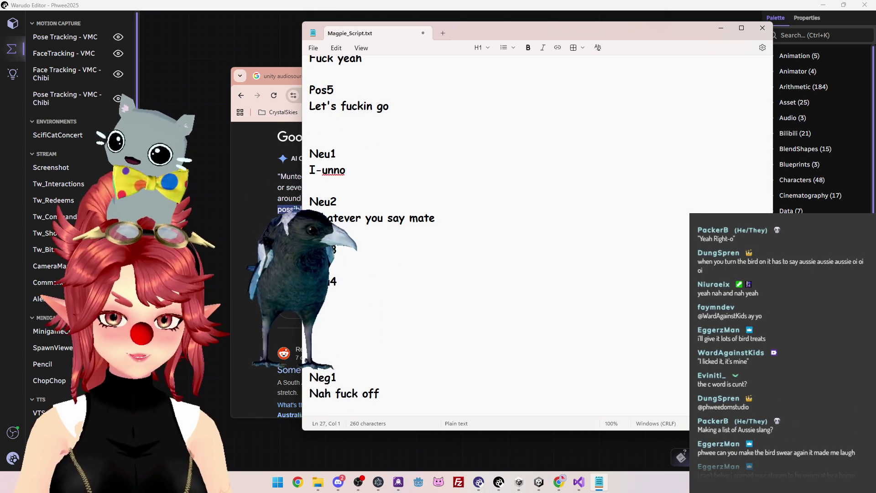
{"action": "left_click", "coordinate": [310, 297]}
{"action": "type", "text": "Neu5"}
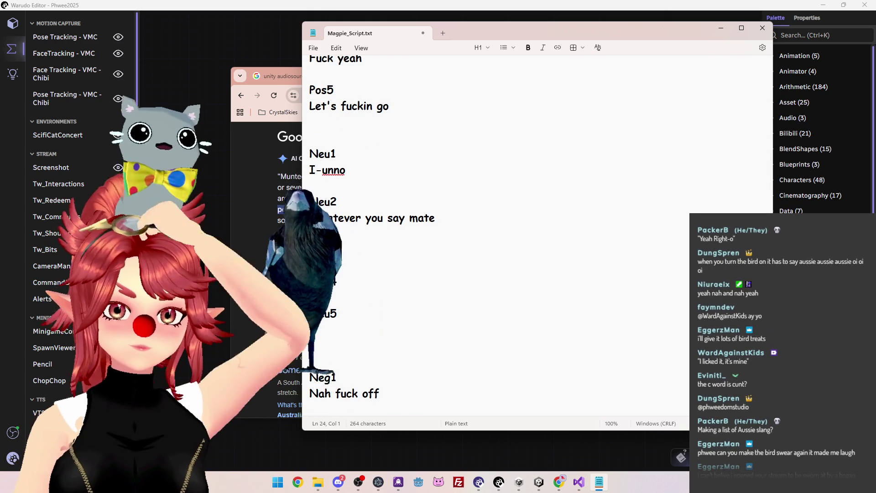
{"action": "key", "text": "Down"}
{"action": "key", "text": "End"}
{"action": "key", "text": "Return"}
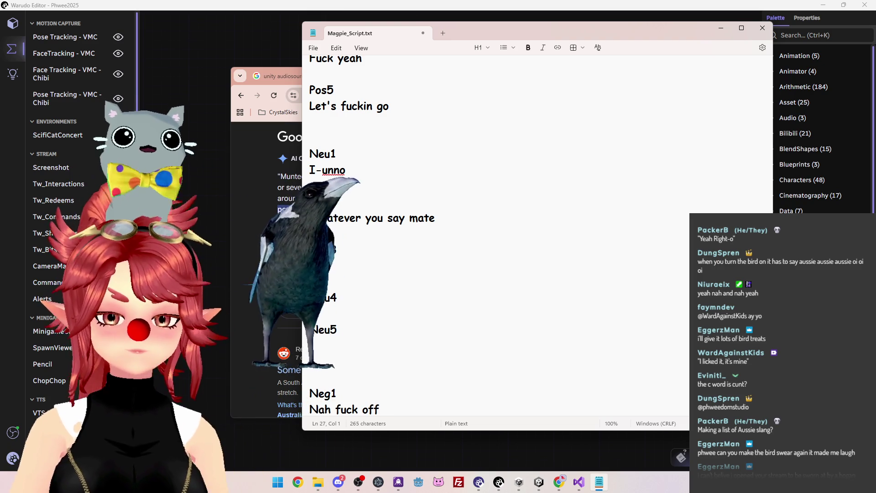
{"action": "key", "text": "Return"}
{"action": "key", "text": "Down"}
{"action": "left_click", "coordinate": [310, 298]}
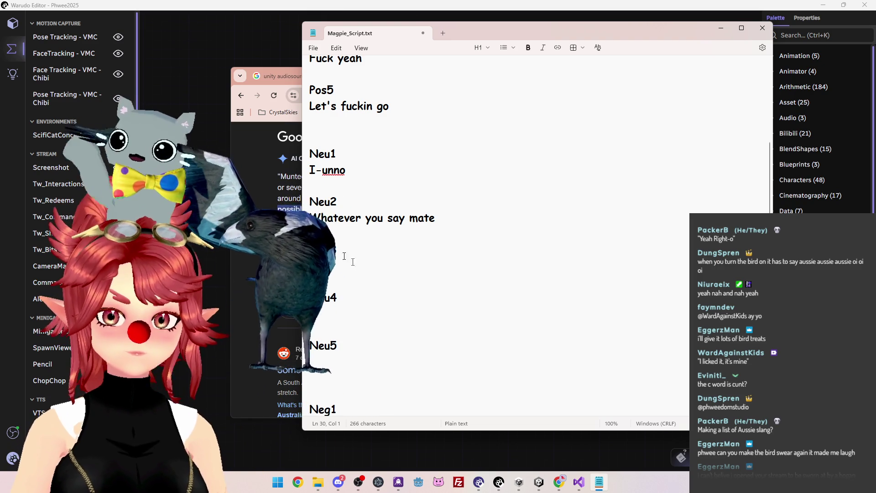
{"action": "scroll", "coordinate": [310, 297], "scroll_direction": "up", "scroll_amount": 4}
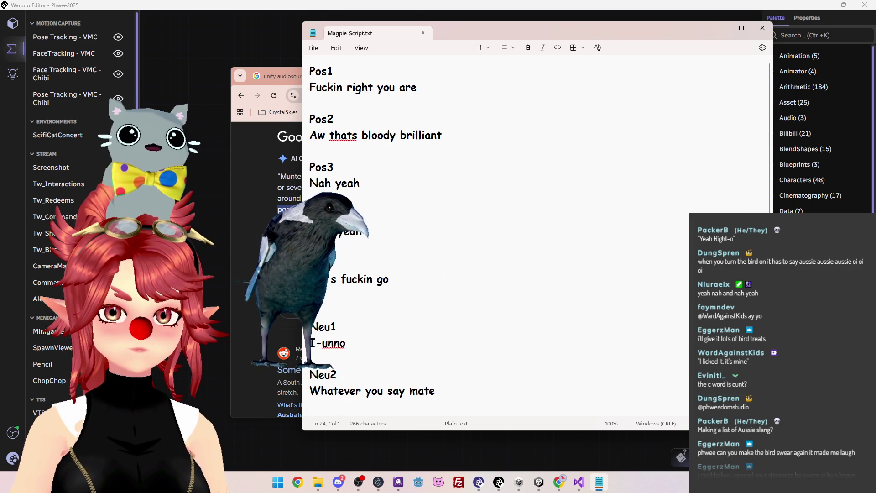
{"action": "scroll", "coordinate": [311, 297], "scroll_direction": "down", "scroll_amount": 1}
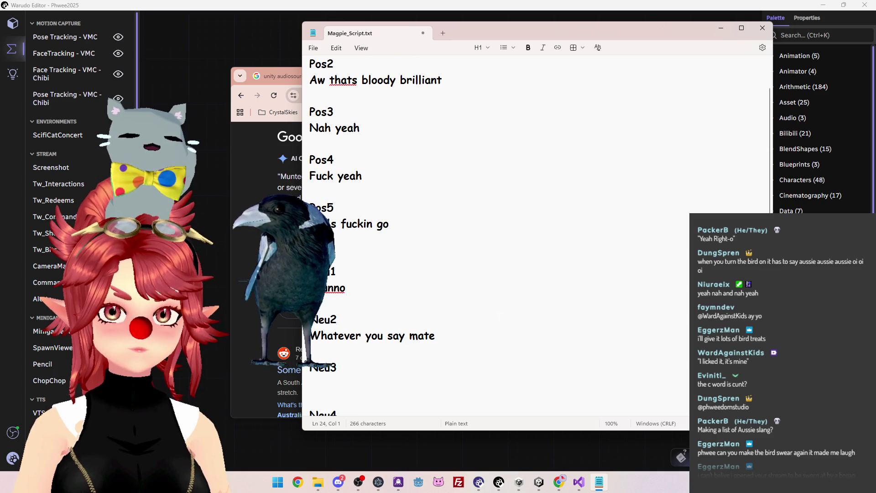
{"action": "scroll", "coordinate": [491, 303], "scroll_direction": "down", "scroll_amount": 4}
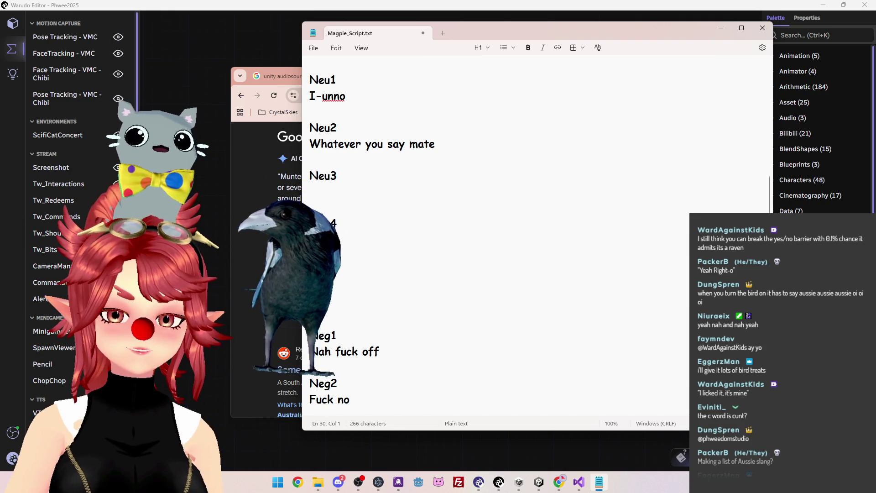
Set the Neu3 reply to 'eh' and draft a placeholder reply under Neu4.
{"action": "left_click", "coordinate": [311, 304]}
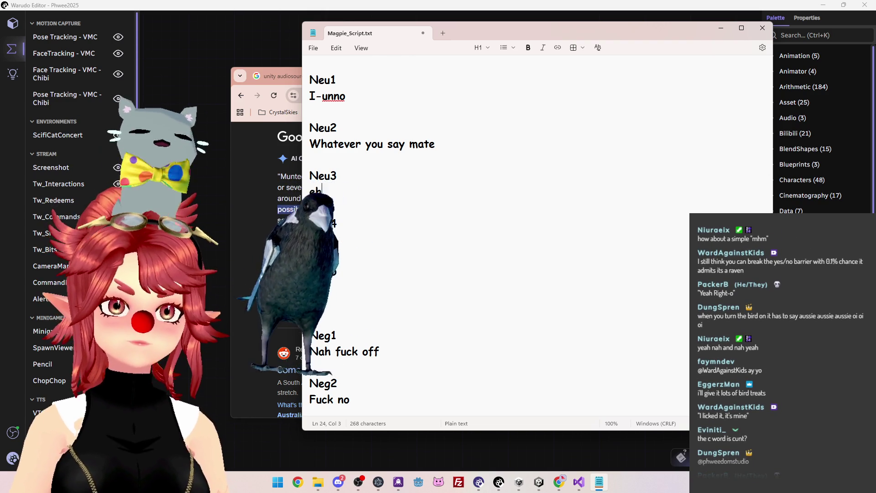
{"action": "scroll", "coordinate": [413, 190], "scroll_direction": "up", "scroll_amount": 3}
{"action": "scroll", "coordinate": [427, 249], "scroll_direction": "down", "scroll_amount": 4}
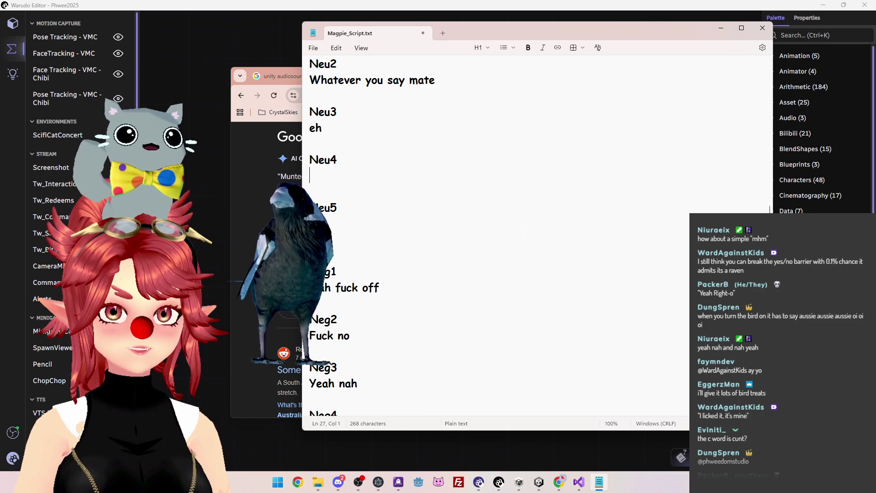
{"action": "scroll", "coordinate": [548, 272], "scroll_direction": "up", "scroll_amount": 1}
{"action": "left_click", "coordinate": [411, 275]}
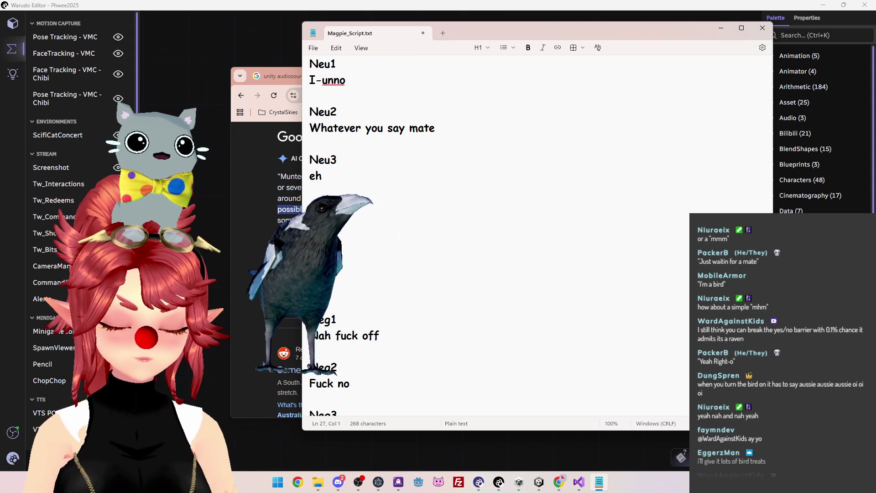
{"action": "type", "text": "What"}
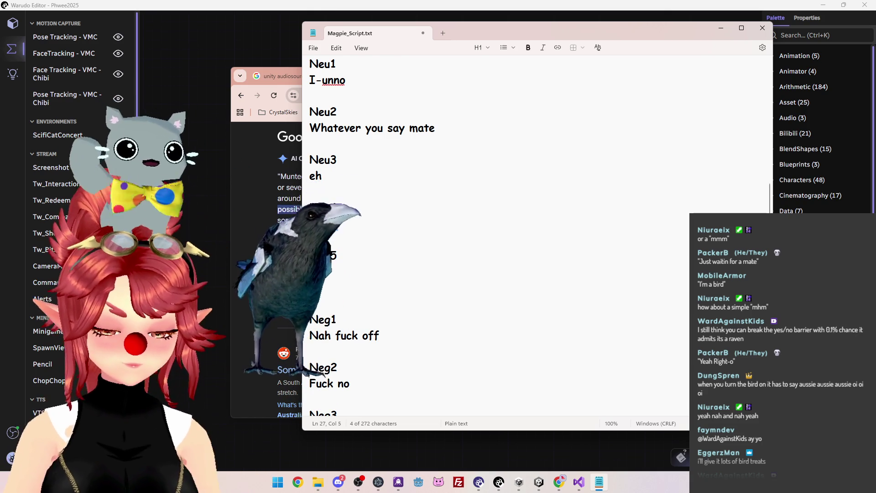
{"action": "type", "text": "Wha"}
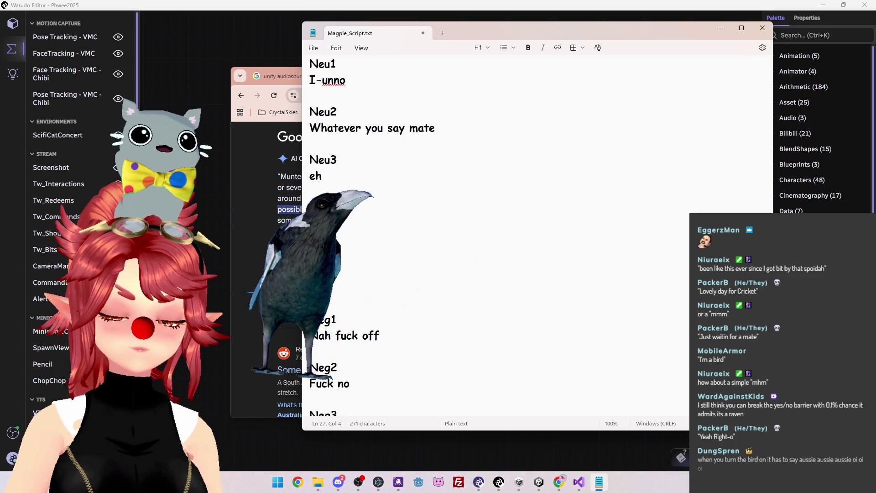
{"action": "key", "text": "shift+Left"}
{"action": "key", "text": "shift+Left"}
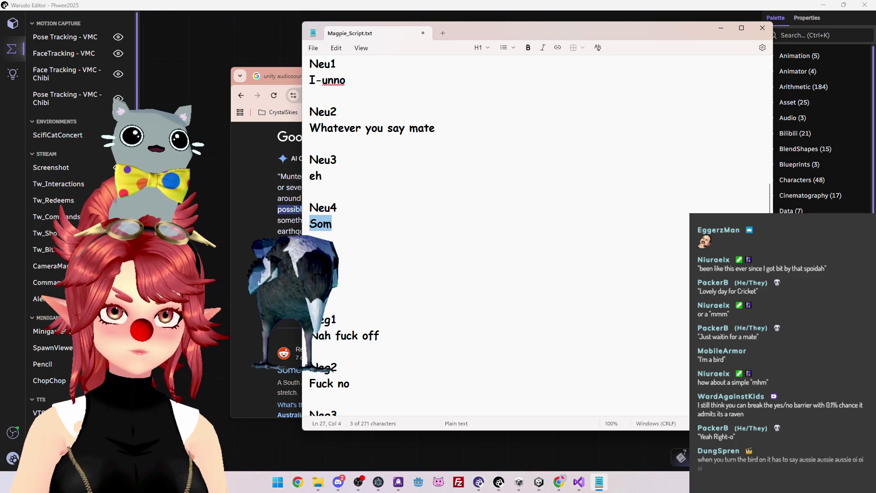
Replace the Neu4 placeholder with 'Sorry I missed that, thought i saw a' and switch to Chrome.
{"action": "type", "text": "Sorry"}
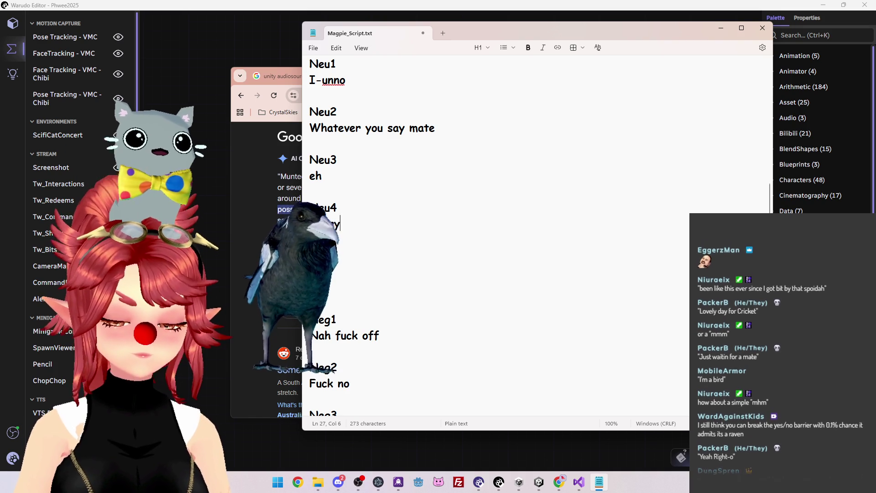
{"action": "type", "text": " I missed that, "}
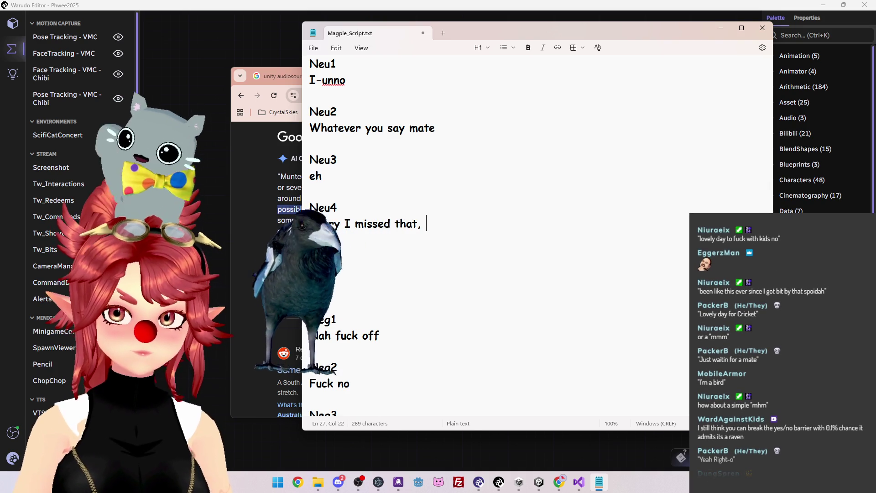
{"action": "type", "text": "thought i saw a"}
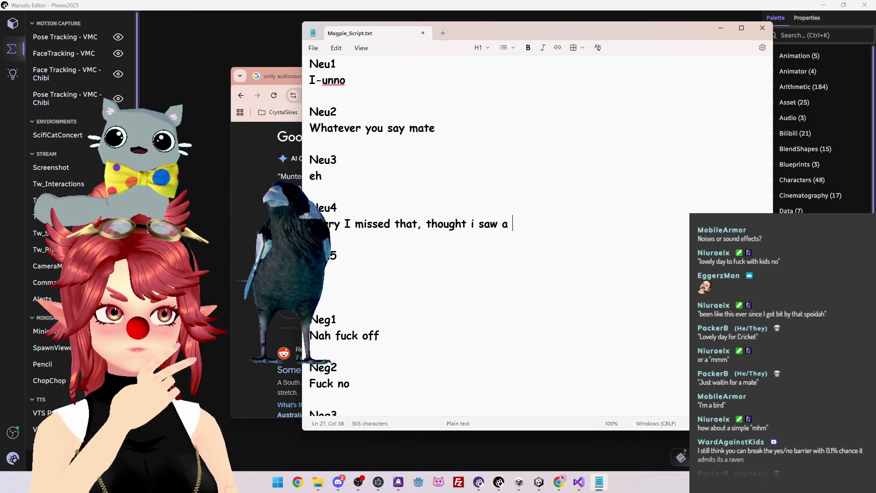
{"action": "key", "text": "alt+Tab"}
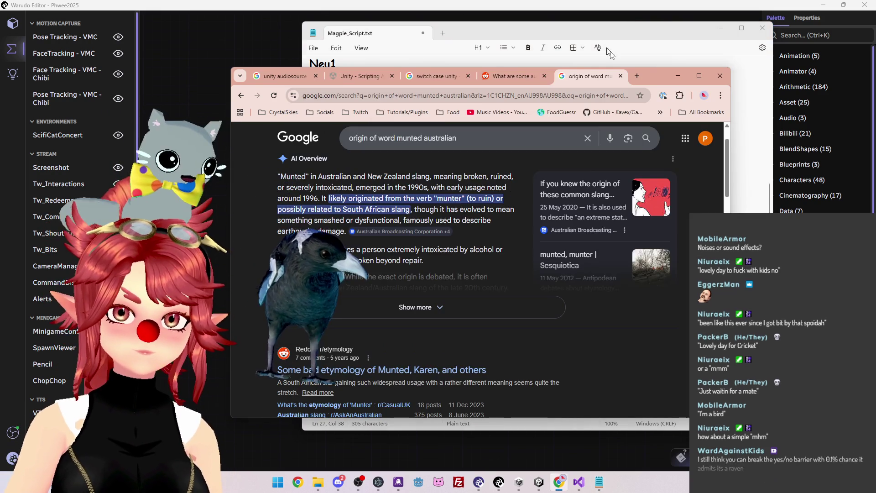
Close the YouTube and munted-origin search tabs in Chrome.
{"action": "mouse_move", "coordinate": [656, 80]}
{"action": "left_mouse_down"}
{"action": "mouse_move", "coordinate": [503, 86]}
{"action": "mouse_move", "coordinate": [512, 69]}
{"action": "left_mouse_up"}
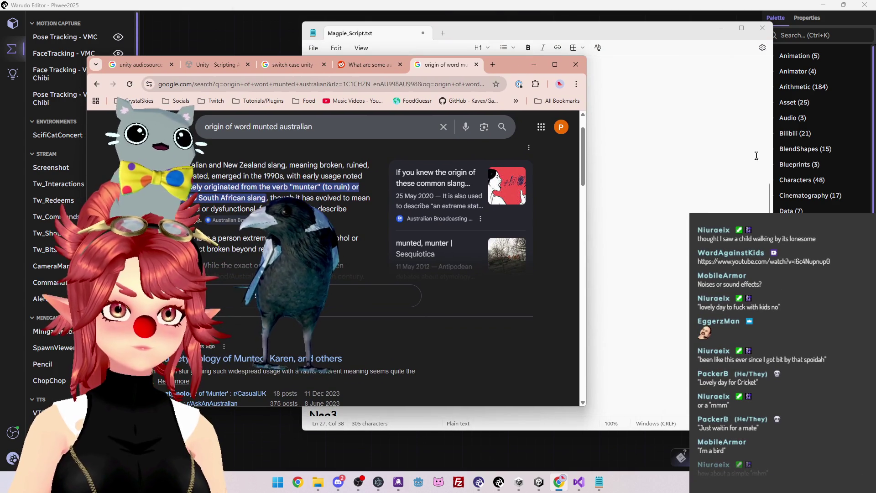
{"action": "key", "text": "alt+Tab"}
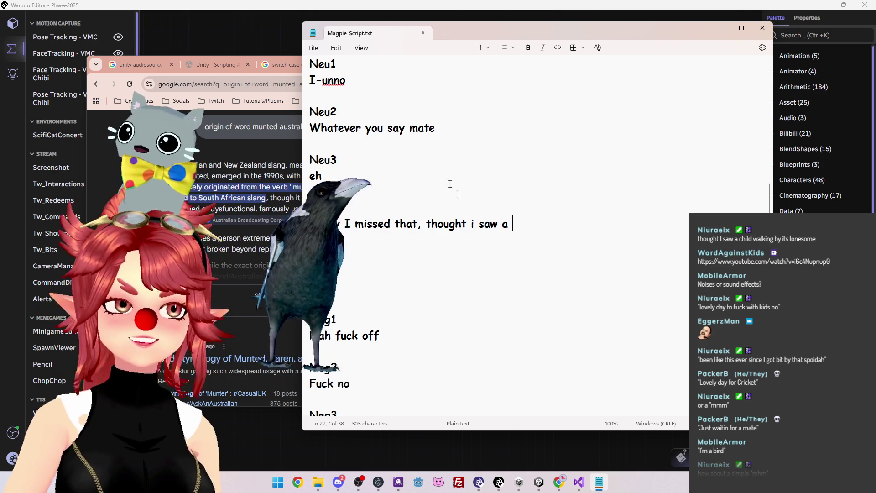
{"action": "key", "text": "ctrl+w"}
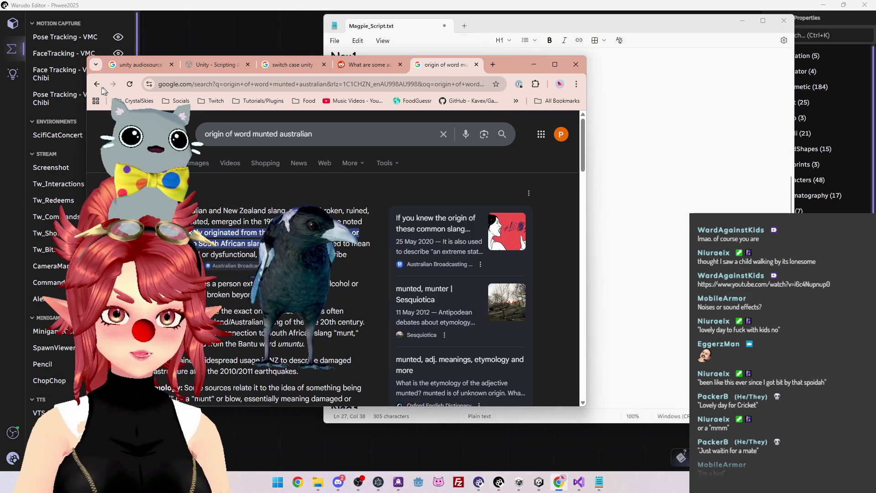
{"action": "left_click", "coordinate": [476, 65]}
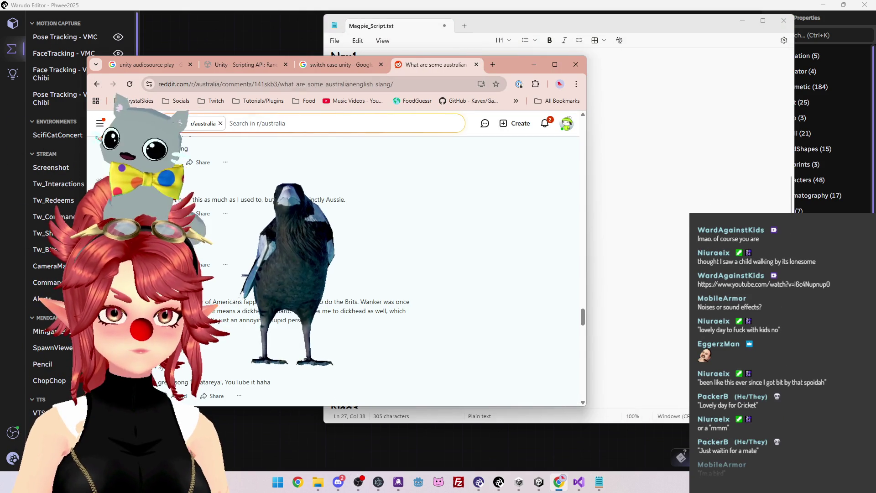
Read through the r/australia slang thread, then return to the Magpie script.
{"action": "scroll", "coordinate": [344, 272], "scroll_direction": "down", "scroll_amount": 5}
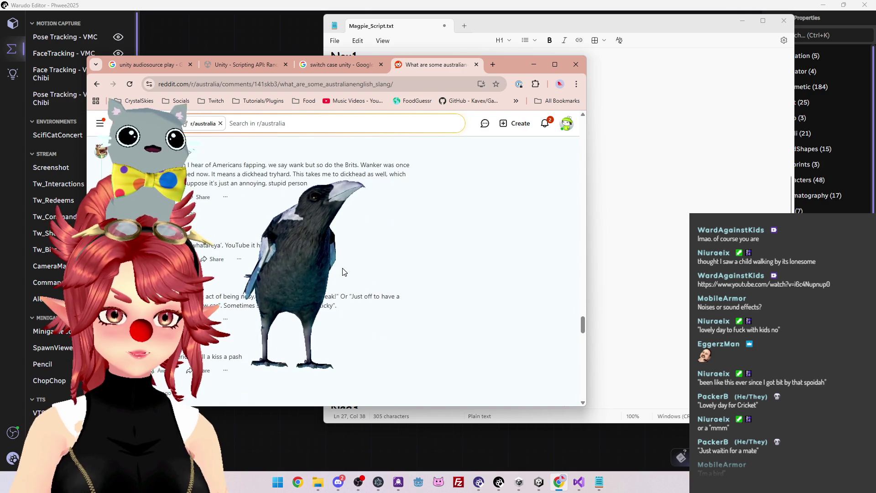
{"action": "scroll", "coordinate": [344, 272], "scroll_direction": "down", "scroll_amount": 4}
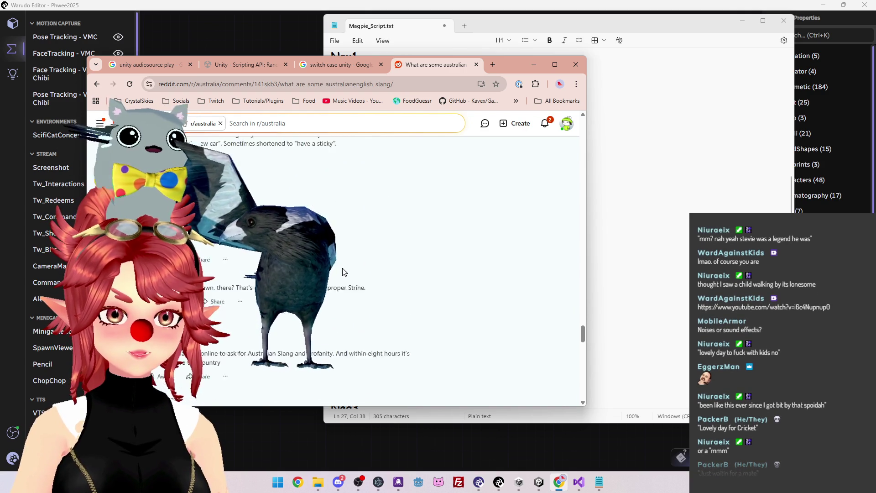
{"action": "scroll", "coordinate": [345, 272], "scroll_direction": "down", "scroll_amount": 1}
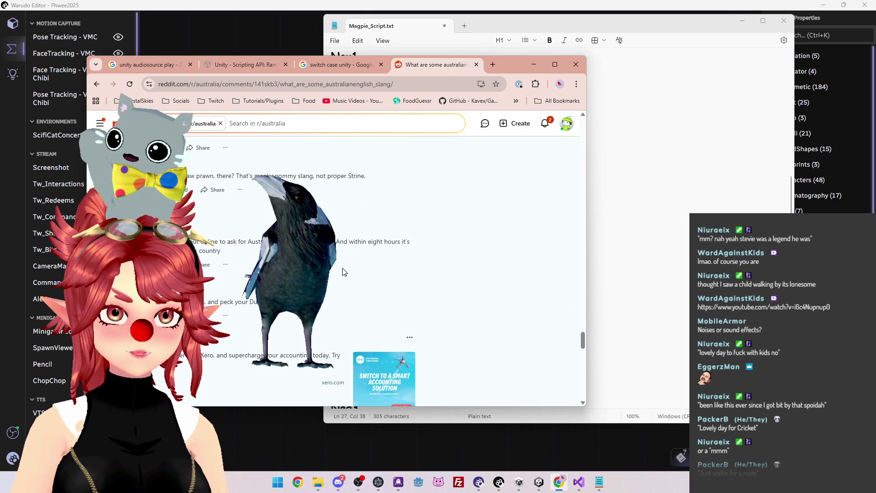
{"action": "scroll", "coordinate": [344, 272], "scroll_direction": "down", "scroll_amount": 1}
{"action": "left_click", "coordinate": [429, 176]}
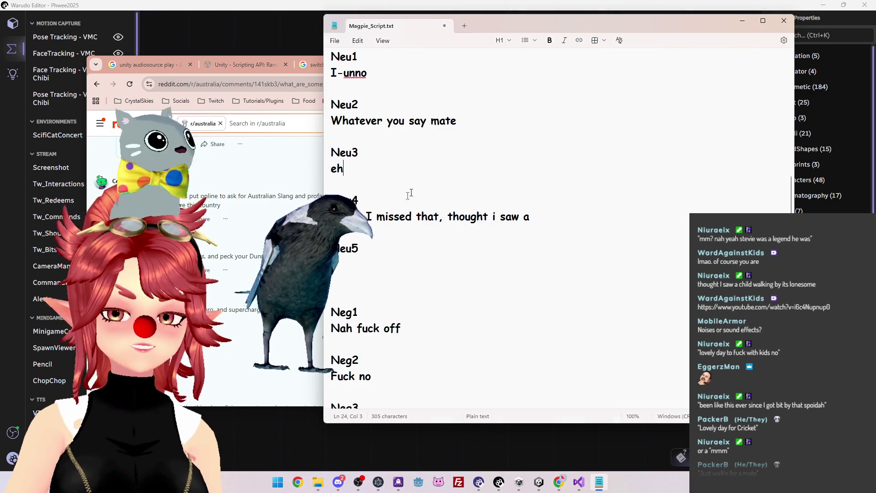
Rewrite the Neu4 reply to read 'missed that, i was just remembering ol mate stevo,'.
{"action": "left_click_drag", "start_coordinate": [543, 215], "coordinate": [331, 216]}
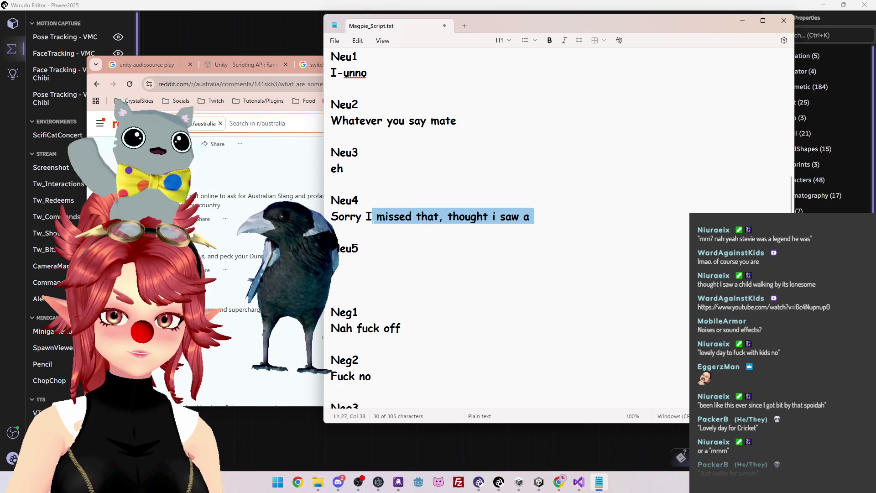
{"action": "key", "text": "BackSpace"}
{"action": "key", "text": "BackSpace"}
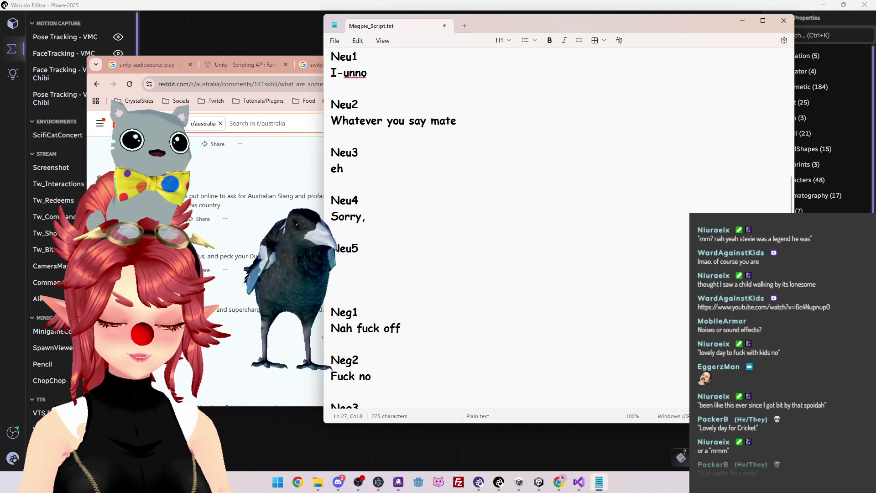
{"action": "type", "text": "missed that, "}
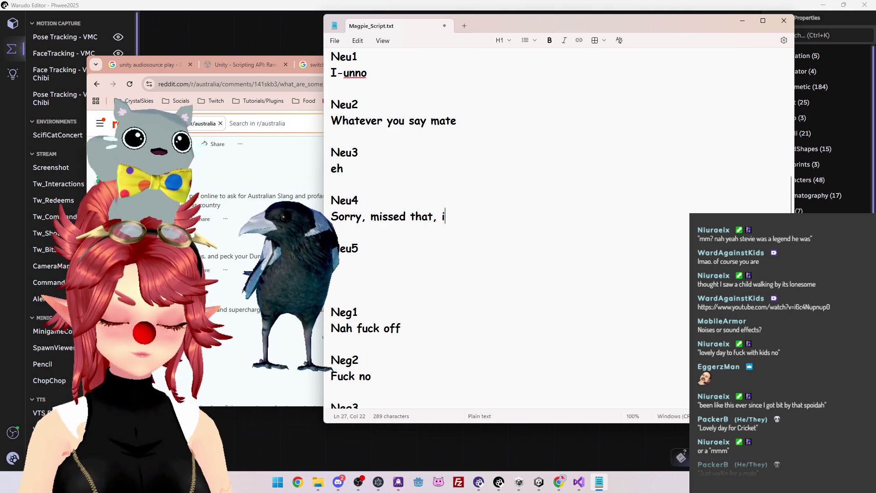
{"action": "type", "text": "i was justr"}
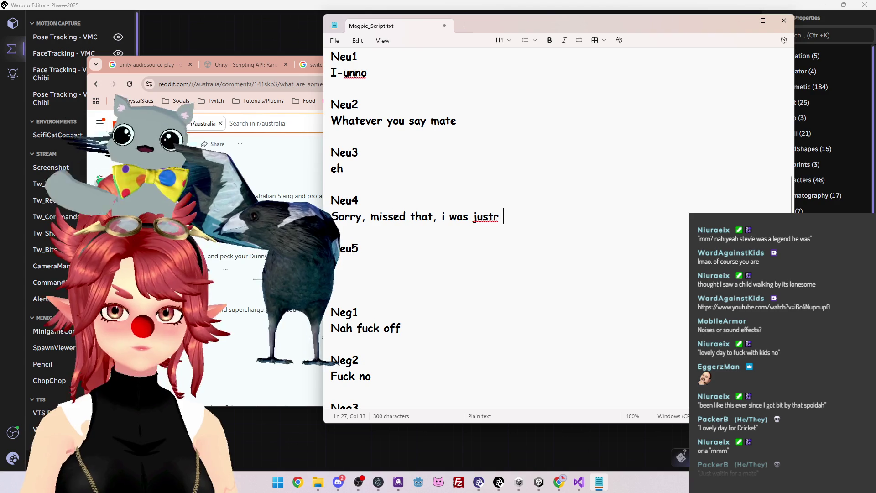
{"action": "key", "text": "BackSpace"}
{"action": "key", "text": "BackSpace"}
{"action": "key", "text": "BackSpace"}
{"action": "key", "text": "BackSpace"}
{"action": "type", "text": "was just rememberi"}
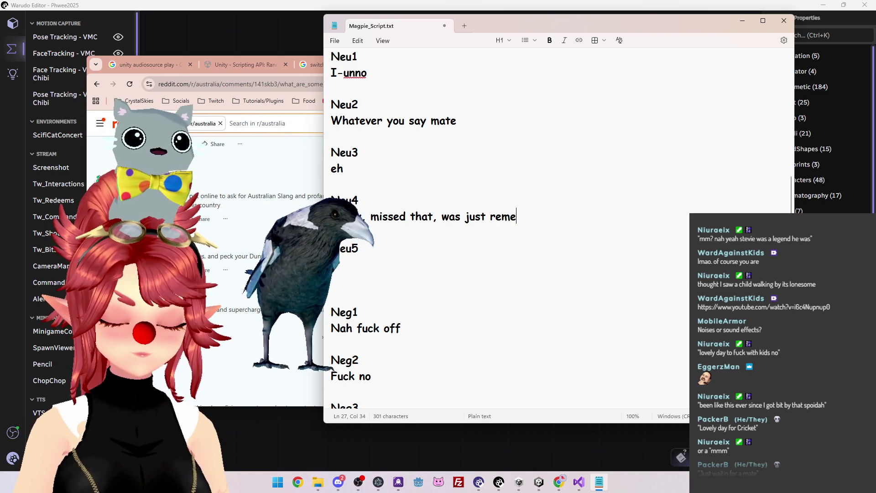
{"action": "type", "text": "ng ol "}
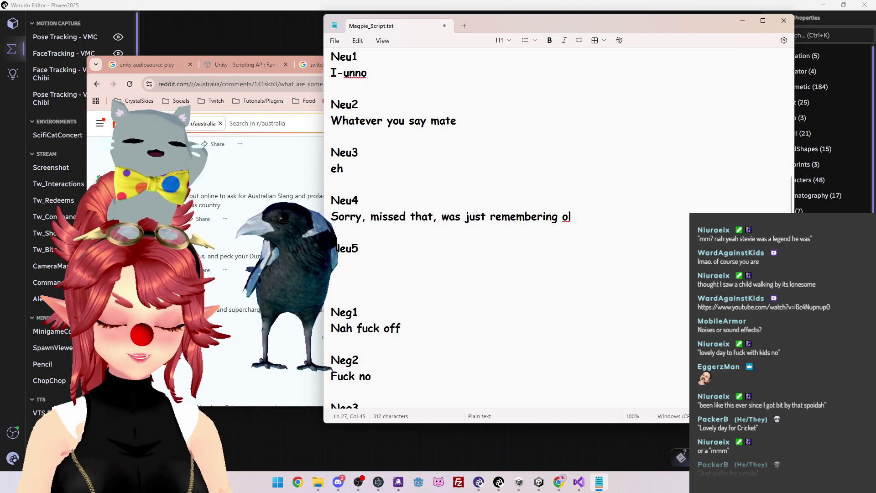
{"action": "type", "text": "mate stevo"}
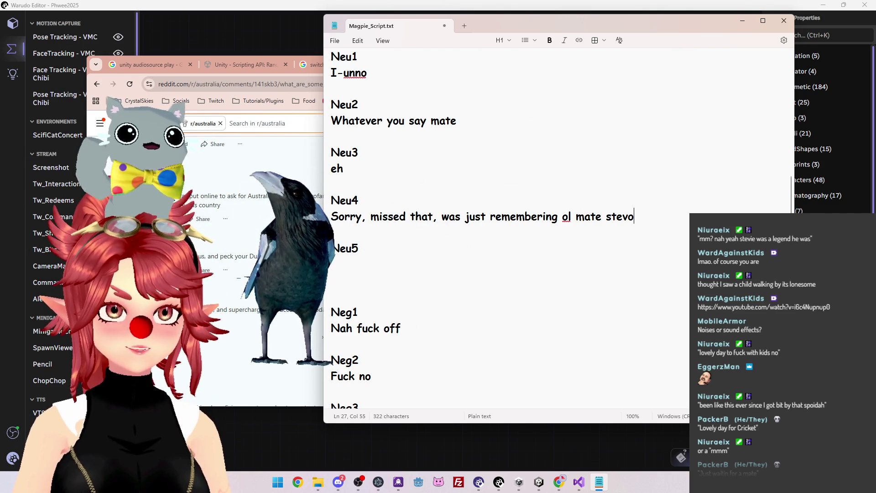
{"action": "type", "text": ","}
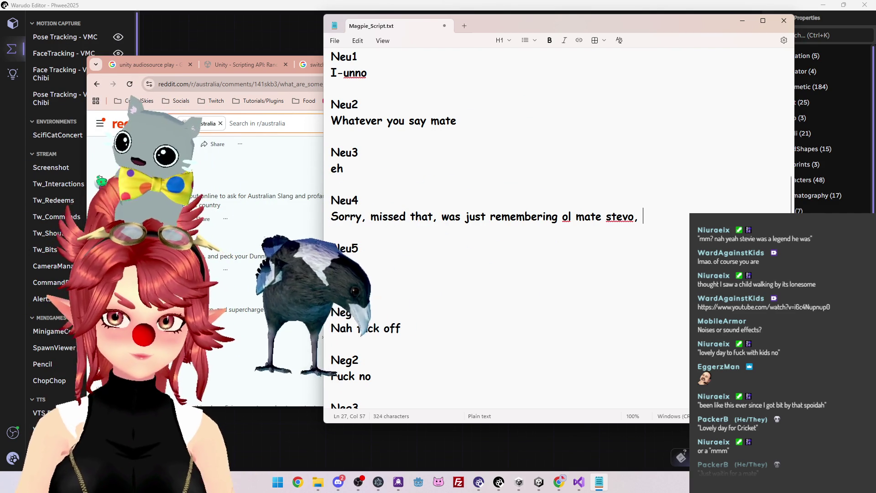
{"action": "left_click", "coordinate": [332, 232]}
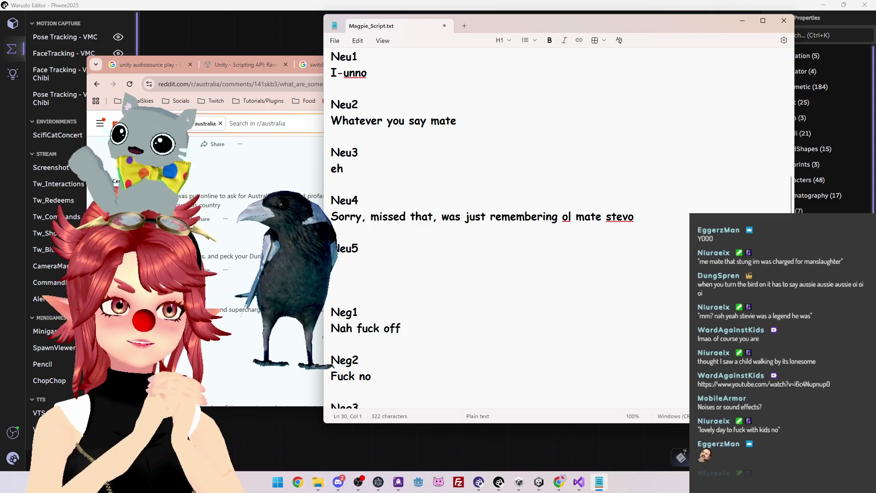
Add an 'onstart' entry reading 'Aussie Aussie Aussie oi oi oi' below Neg5 and save.
{"action": "mouse_move", "coordinate": [541, 482]}
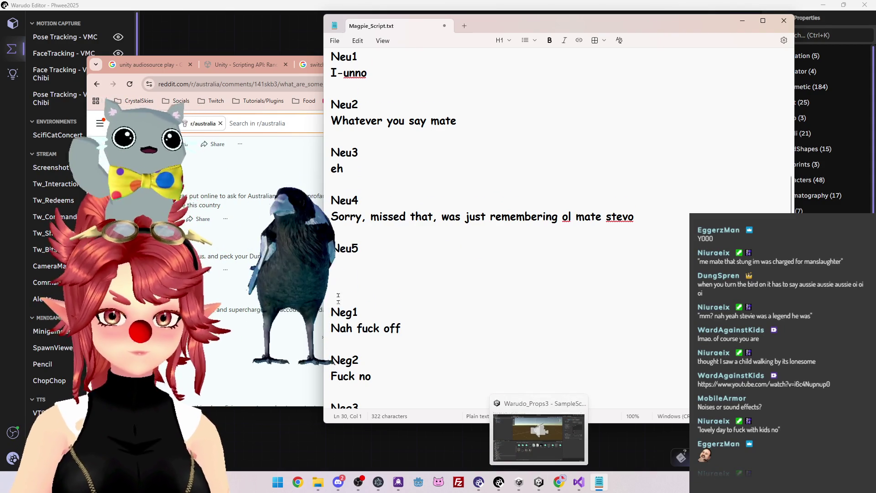
{"action": "scroll", "coordinate": [462, 319], "scroll_direction": "down", "scroll_amount": 4}
{"action": "left_click", "coordinate": [461, 386]}
{"action": "key", "text": "Return"}
{"action": "type", "text": "onstart"}
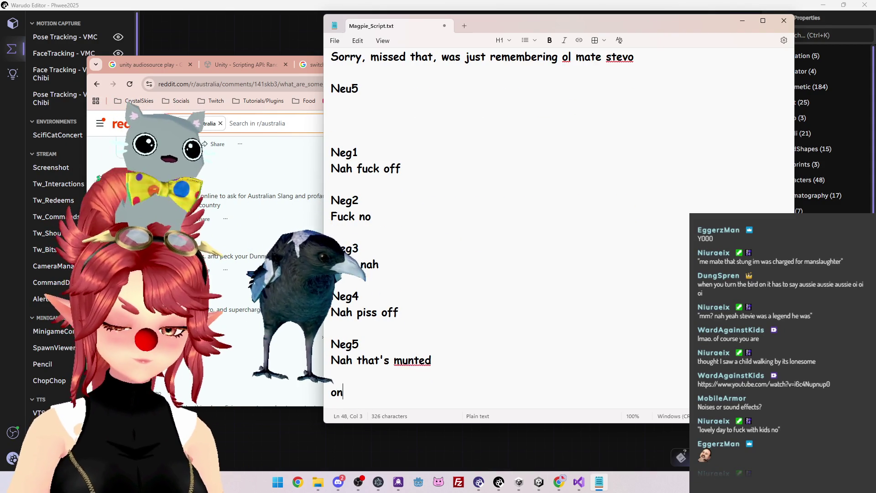
{"action": "key", "text": "Return"}
{"action": "type", "text": "Au"}
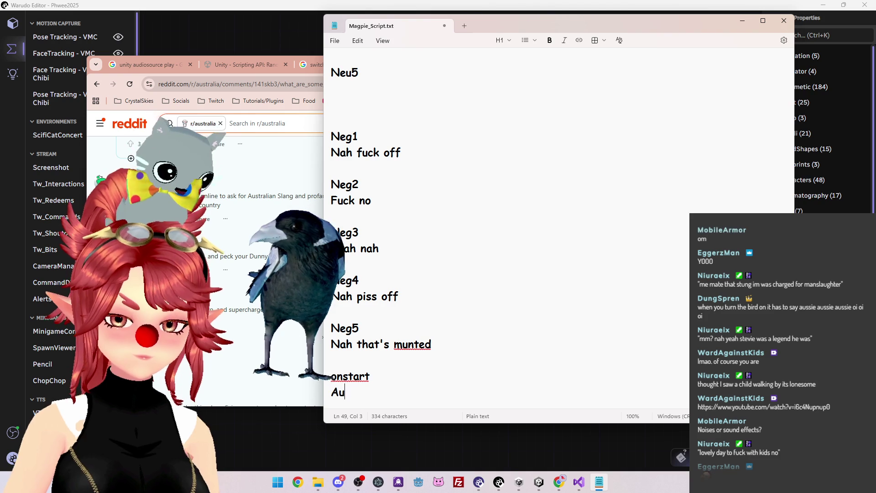
{"action": "type", "text": "ssie A"}
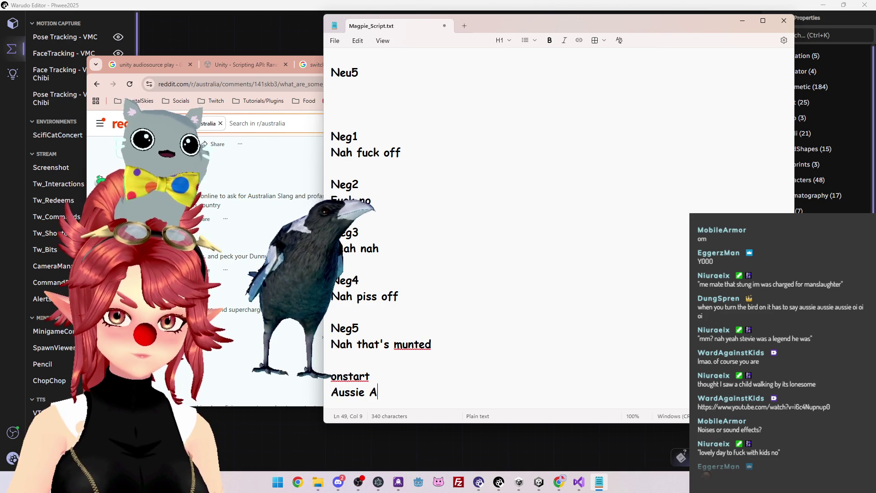
{"action": "type", "text": "ussie Aussie oi oi oi"}
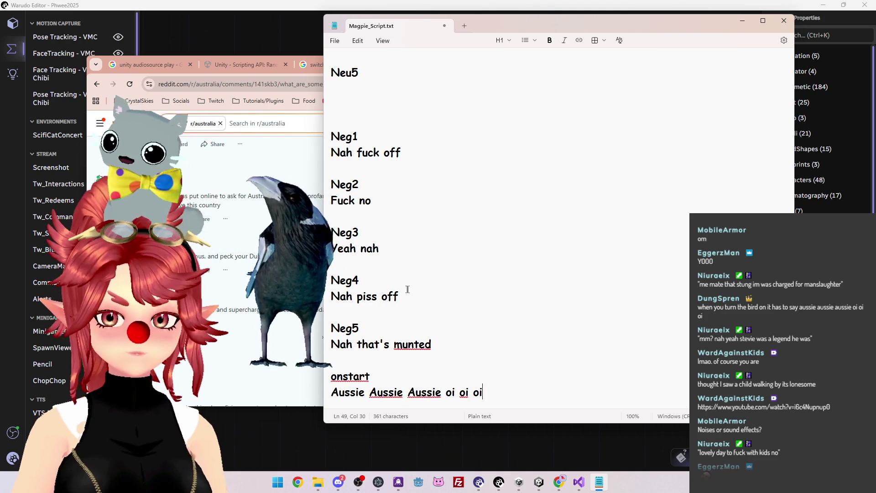
{"action": "key", "text": "ctrl+s"}
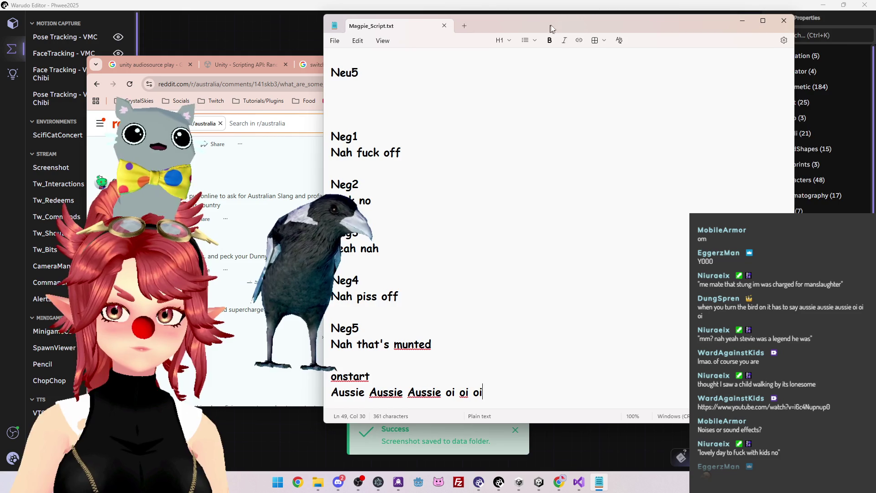
Set the Neu5 reply to 'Fuck me, i need a tinny before i answer that one'.
{"action": "left_click_drag", "start_coordinate": [555, 23], "coordinate": [548, 32]}
{"action": "left_click", "coordinate": [538, 482]}
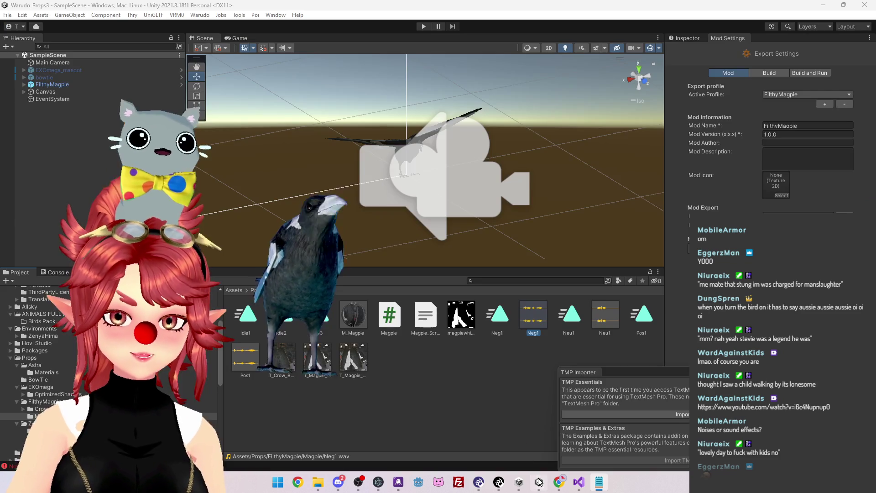
{"action": "left_click", "coordinate": [599, 483]}
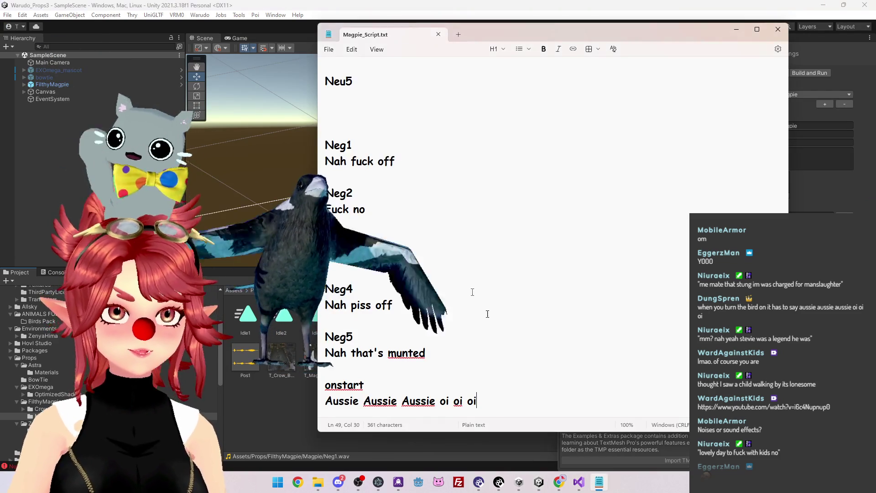
{"action": "scroll", "coordinate": [320, 157], "scroll_direction": "up", "scroll_amount": 5}
{"action": "scroll", "coordinate": [491, 231], "scroll_direction": "up", "scroll_amount": 3}
{"action": "scroll", "coordinate": [491, 231], "scroll_direction": "down", "scroll_amount": 6}
{"action": "scroll", "coordinate": [491, 231], "scroll_direction": "up", "scroll_amount": 4}
{"action": "left_click", "coordinate": [338, 282]}
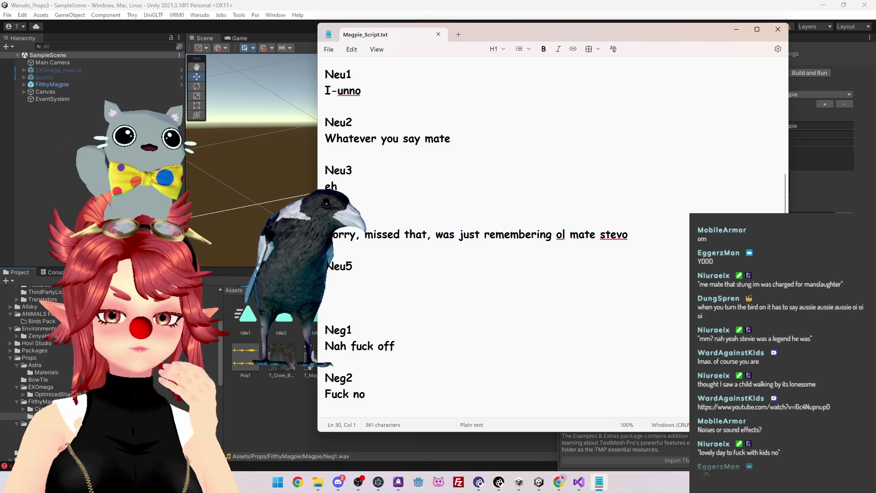
{"action": "type", "text": "Fuck me, i need a tinny"}
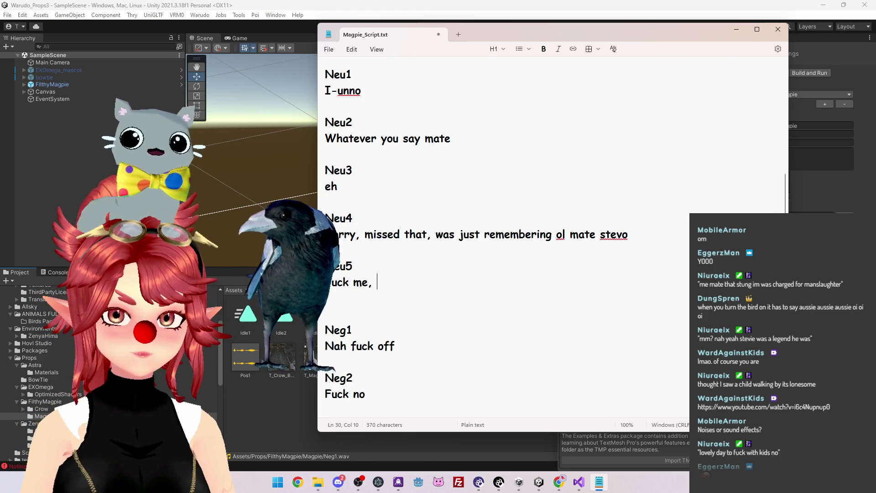
{"action": "type", "text": " be"}
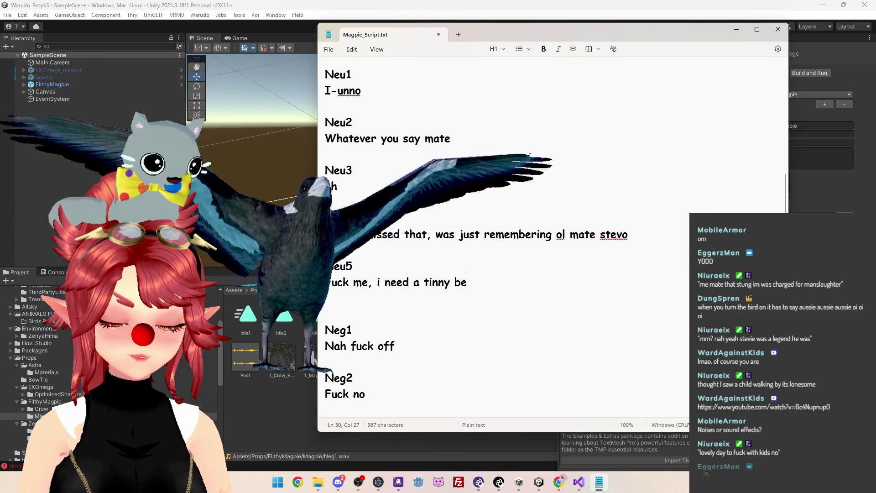
{"action": "type", "text": "fore i answer that one"}
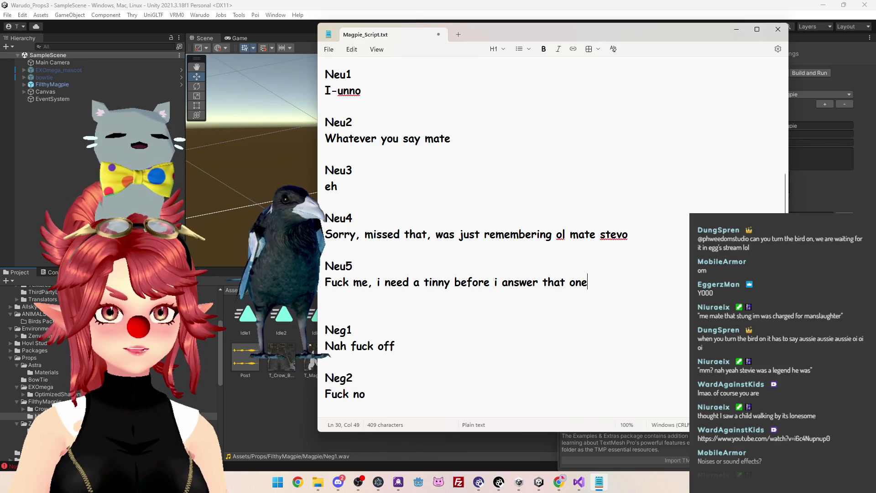
Leave Notepad and bring Visual Studio's Magpie.cs to the front.
{"action": "left_click", "coordinate": [328, 250]}
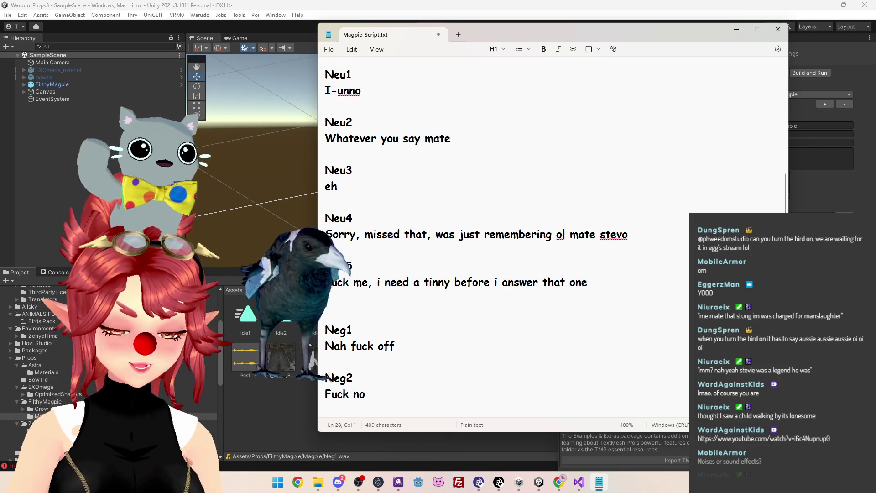
{"action": "key", "text": "alt+Tab"}
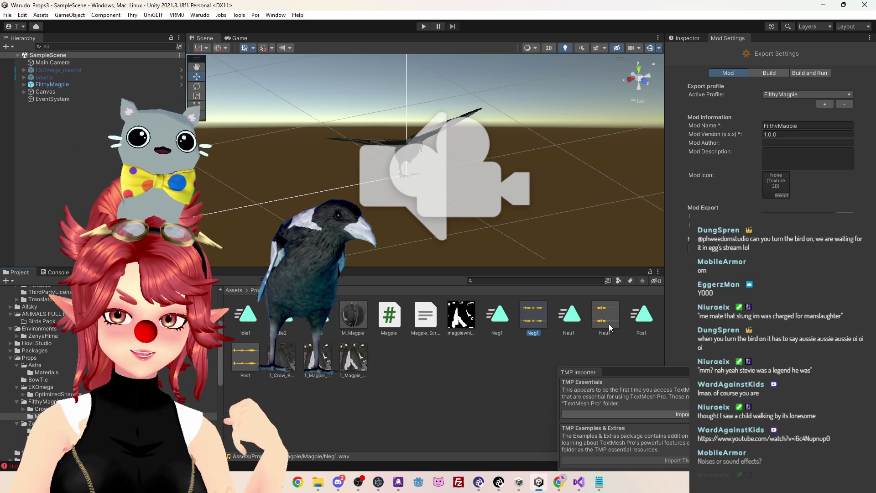
{"action": "mouse_move", "coordinate": [599, 483]}
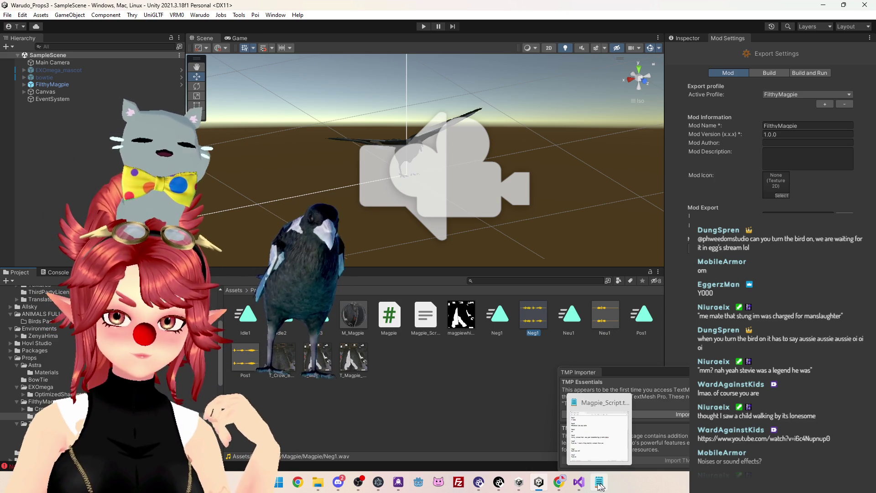
{"action": "left_click", "coordinate": [578, 481]}
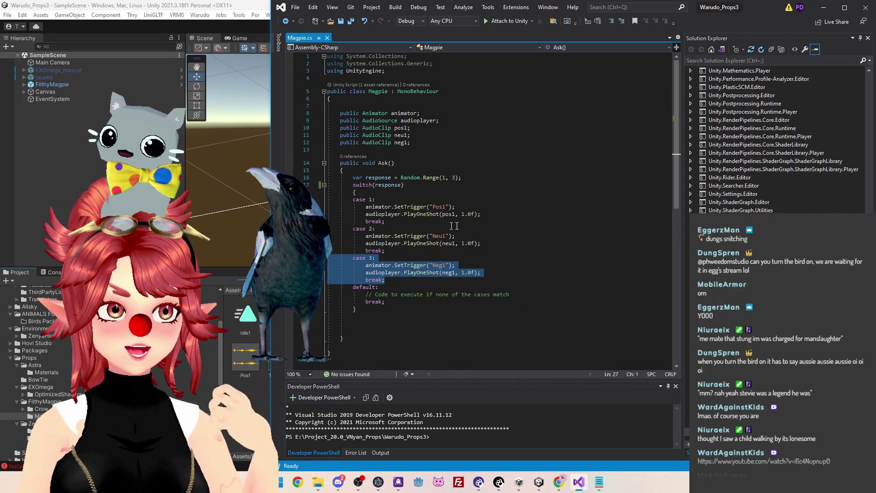
In Ask(), move the Neu1 statements to case 3 and the Neg1 statements to case 2.
{"action": "left_click", "coordinate": [504, 243]}
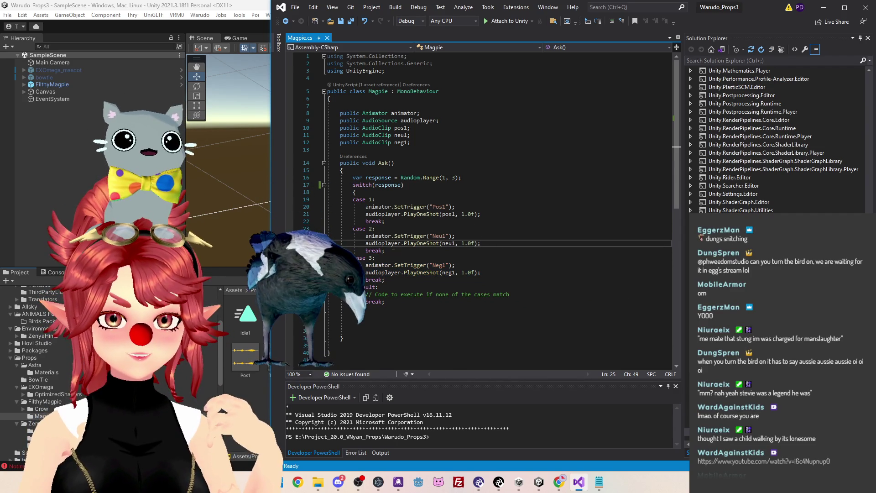
{"action": "left_click", "coordinate": [369, 228]}
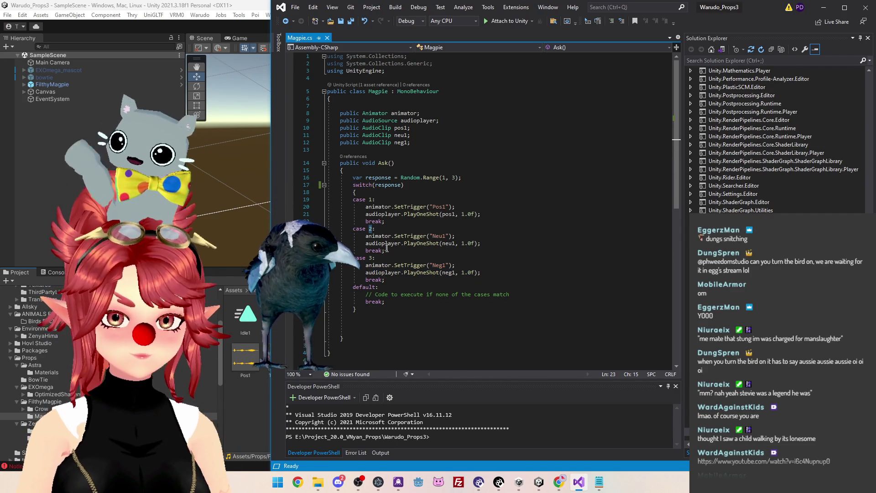
{"action": "left_click_drag", "start_coordinate": [385, 248], "coordinate": [365, 236]}
{"action": "key", "text": "ctrl+c"}
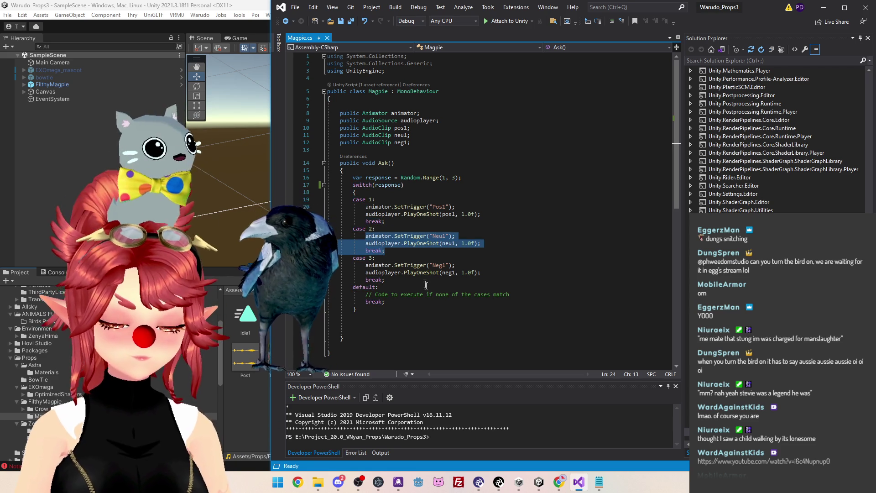
{"action": "key", "text": "Delete"}
{"action": "left_click", "coordinate": [395, 265]}
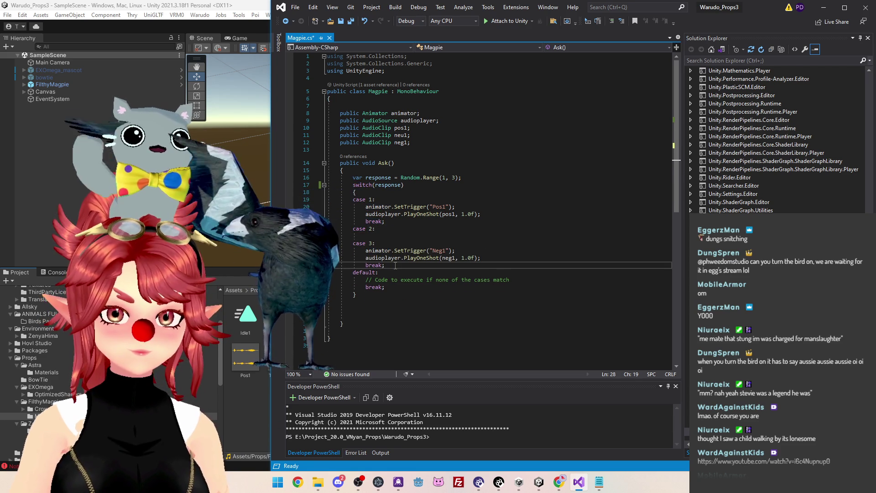
{"action": "key", "text": "Return"}
{"action": "key", "text": "ctrl+v"}
{"action": "mouse_move", "coordinate": [379, 273]}
{"action": "left_mouse_down"}
{"action": "mouse_move", "coordinate": [399, 287]}
{"action": "mouse_move", "coordinate": [372, 257]}
{"action": "left_mouse_up"}
{"action": "key", "text": "ctrl+x"}
{"action": "left_click", "coordinate": [378, 236]}
{"action": "key", "text": "ctrl+v"}
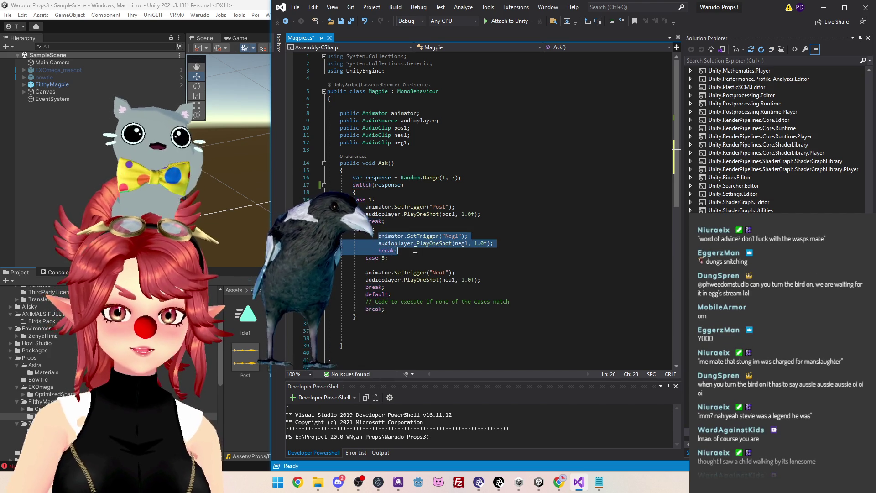
Tidy the case 3 and default indentation, save Magpie.cs, and let Unity reload scripts.
{"action": "left_click", "coordinate": [366, 259]}
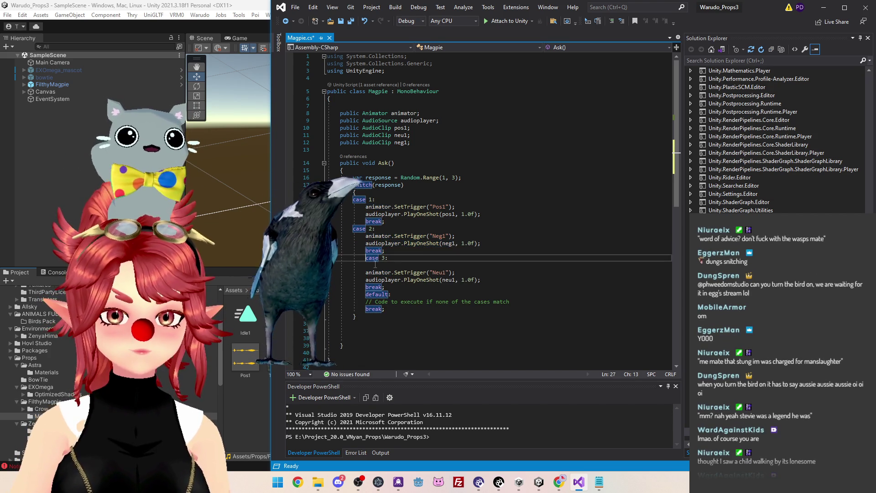
{"action": "key", "text": "BackSpace"}
{"action": "key", "text": "BackSpace"}
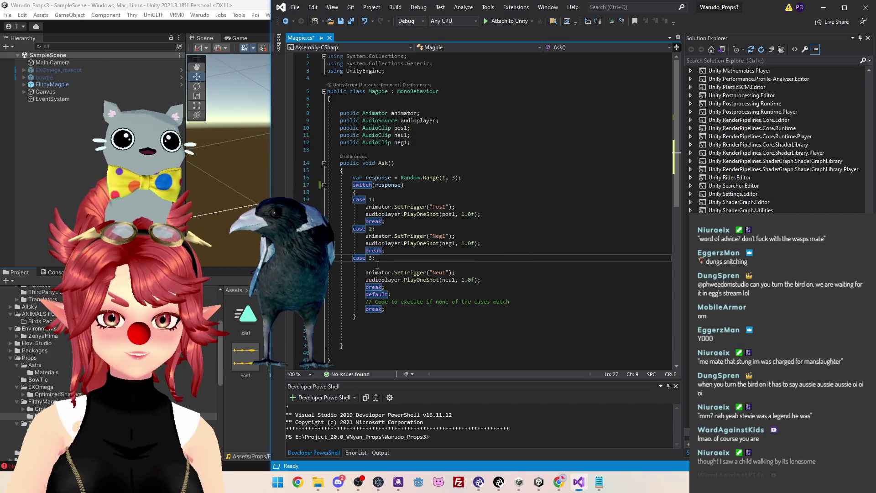
{"action": "left_click", "coordinate": [377, 265]}
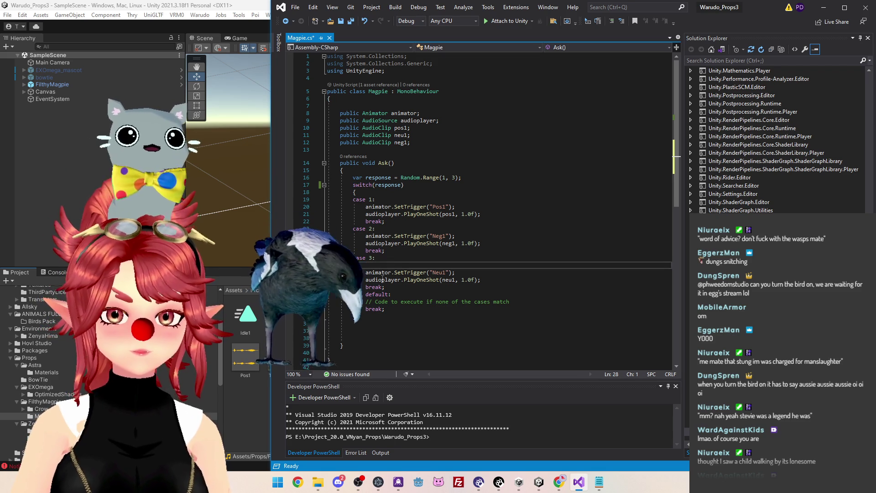
{"action": "key", "text": "BackSpace"}
{"action": "left_click_drag", "start_coordinate": [368, 287], "coordinate": [353, 288]}
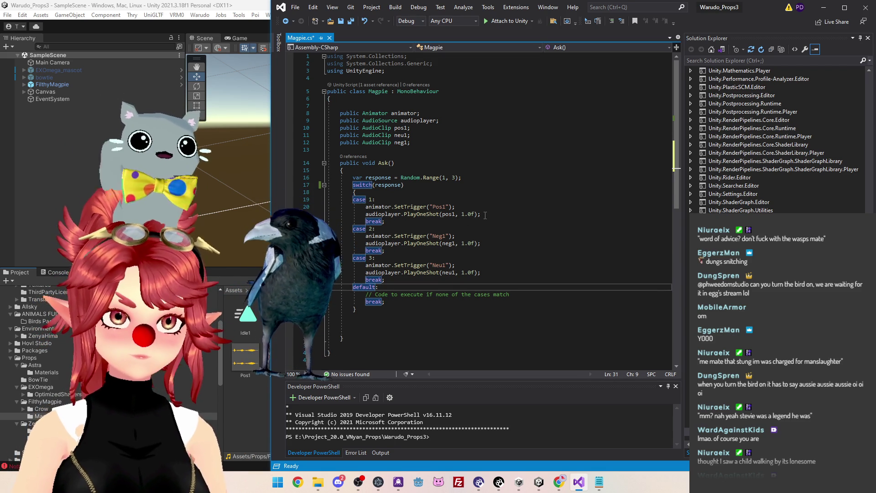
{"action": "left_click", "coordinate": [467, 163]}
{"action": "key", "text": "ctrl+s"}
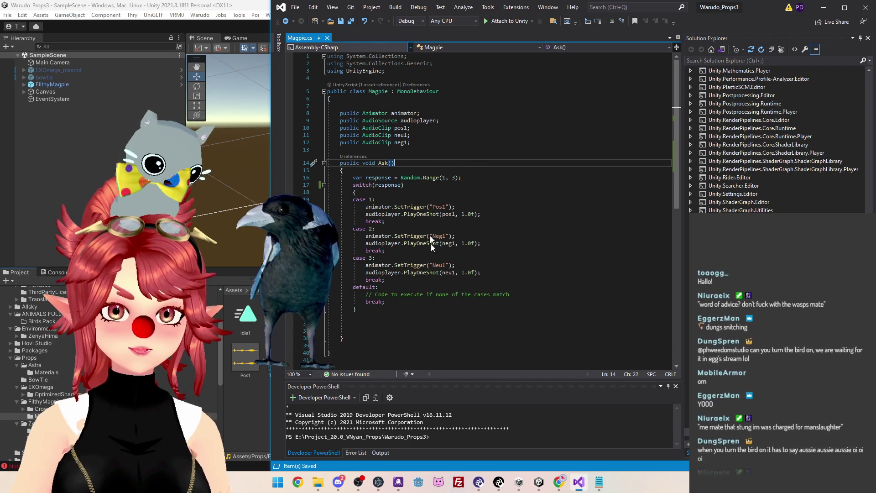
{"action": "key", "text": "alt+Tab"}
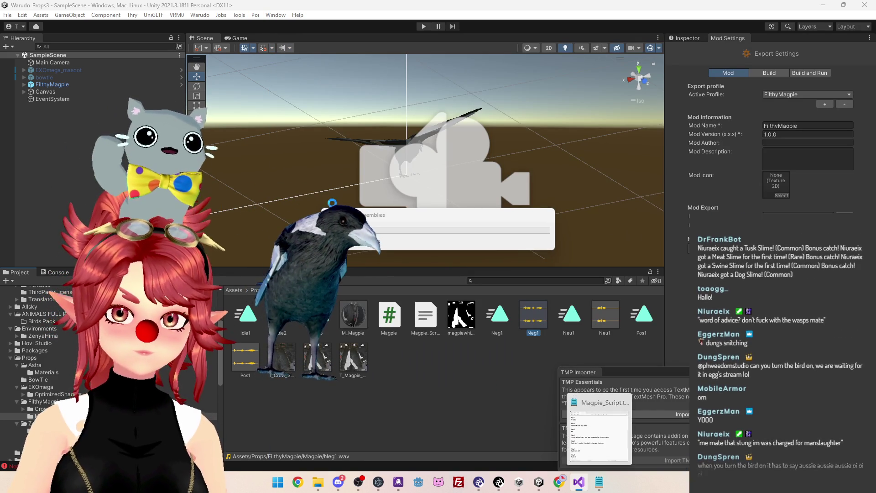
{"action": "left_click", "coordinate": [599, 484]}
Change Random.Range(1, 3) to Random.Range(1, 2) in Ask(), save, and return to Unity.
{"action": "left_click", "coordinate": [578, 481]}
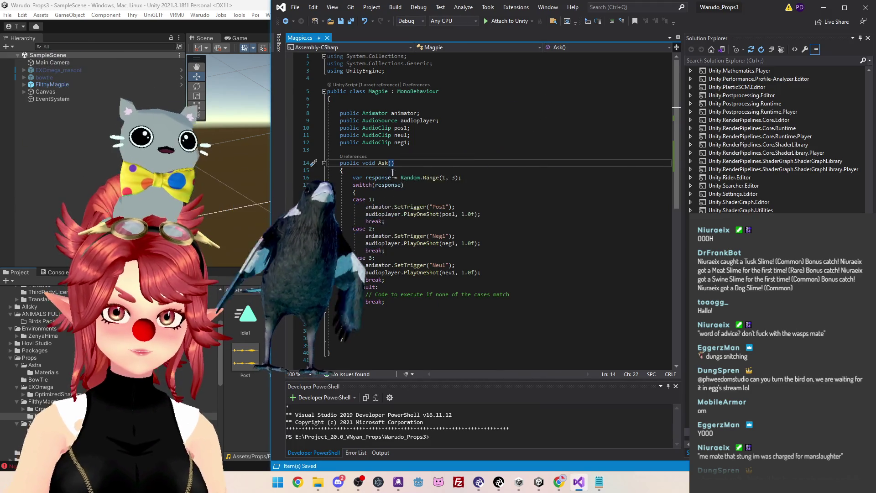
{"action": "double_click", "coordinate": [450, 178]}
{"action": "type", "text": "2"}
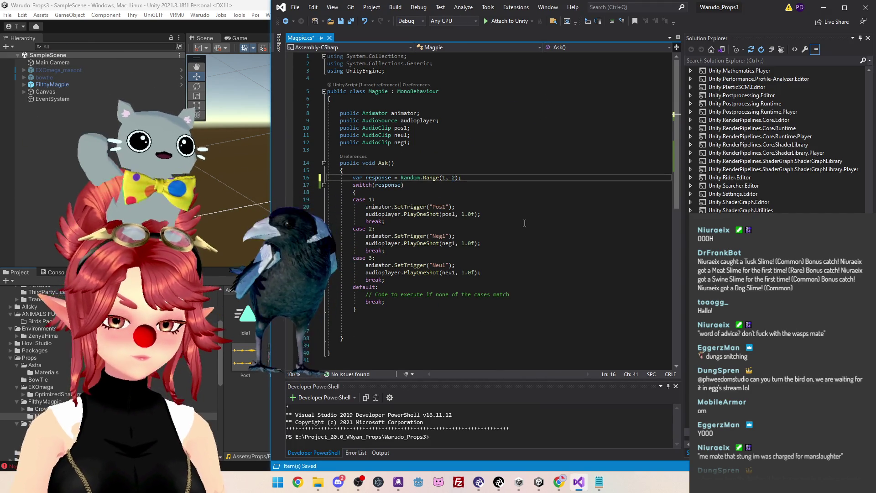
{"action": "left_click", "coordinate": [511, 206]}
{"action": "key", "text": "ctrl+s"}
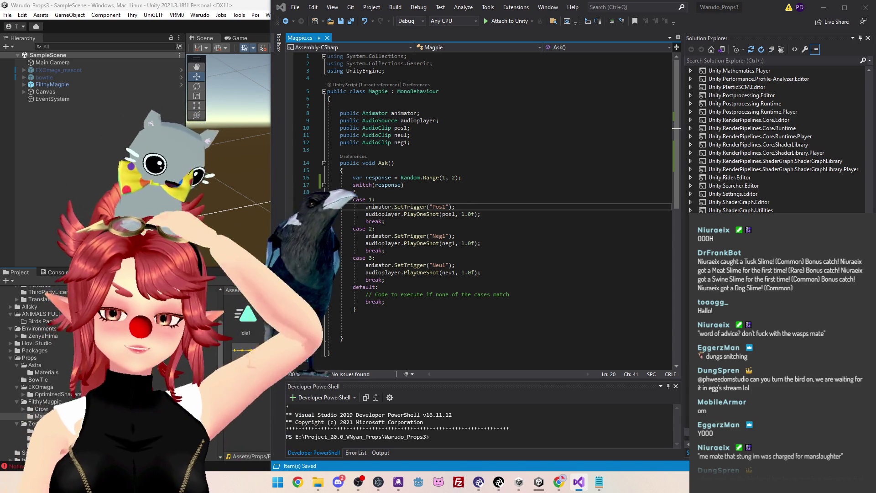
{"action": "key", "text": "alt+Tab"}
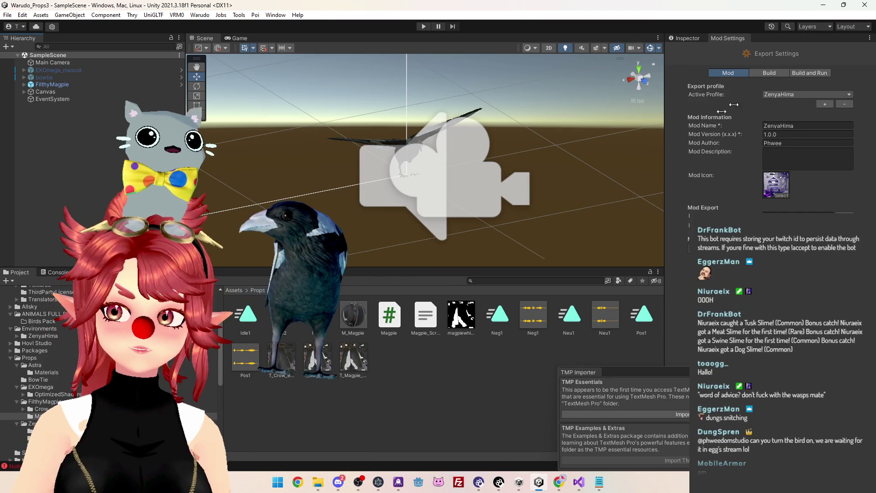
In Warudo Mod Settings, delete the old export profile and make FilthyMagpie the active profile.
{"action": "left_click", "coordinate": [200, 15]}
{"action": "left_click", "coordinate": [220, 80]}
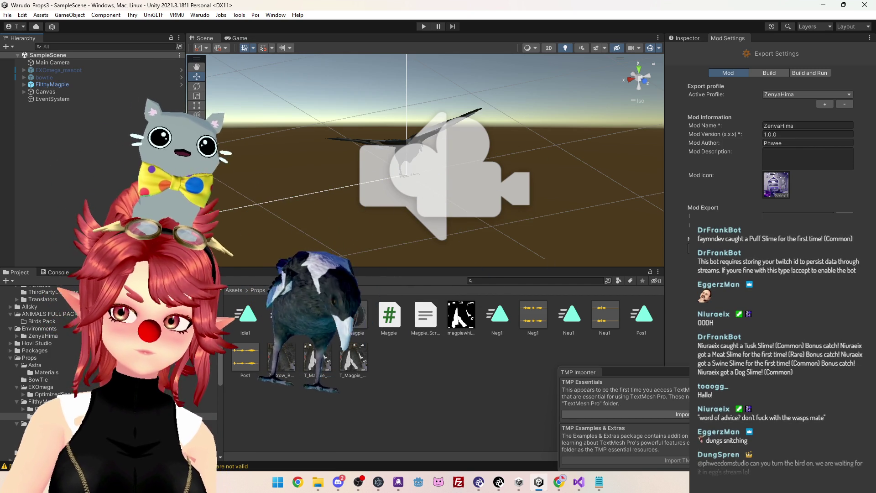
{"action": "left_click", "coordinate": [807, 125]}
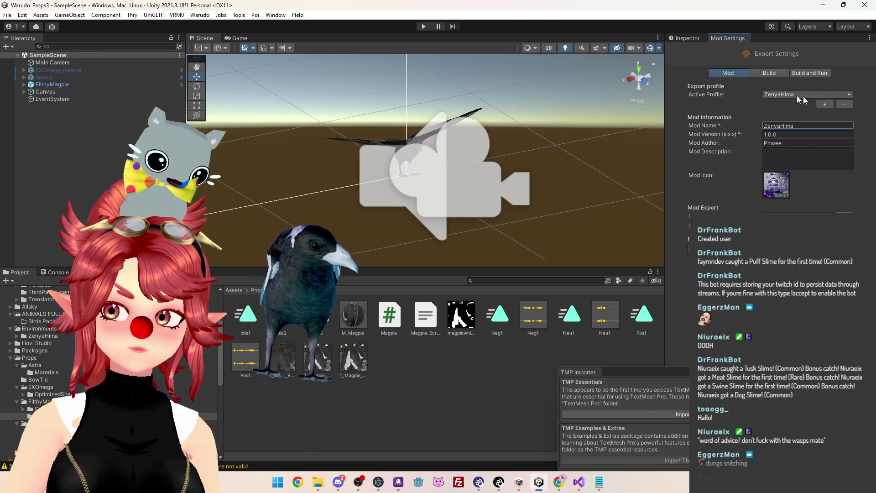
{"action": "left_click", "coordinate": [842, 104]}
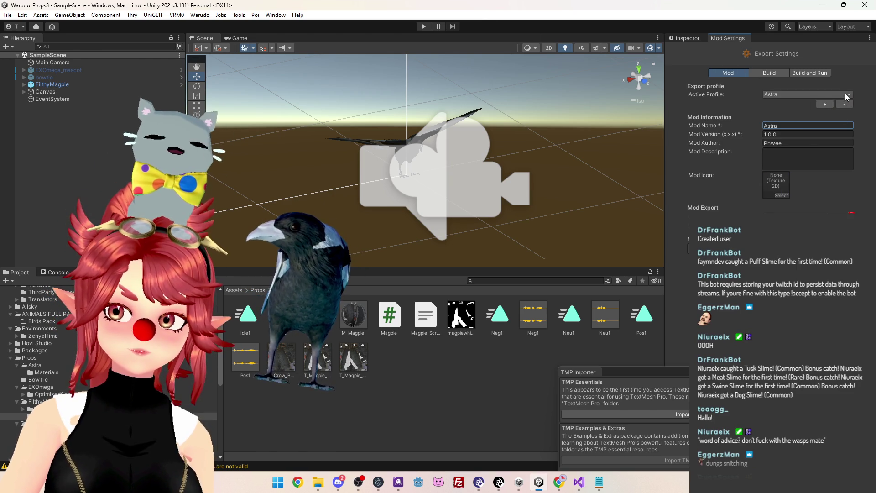
{"action": "left_click", "coordinate": [845, 93]}
{"action": "left_click", "coordinate": [851, 111]}
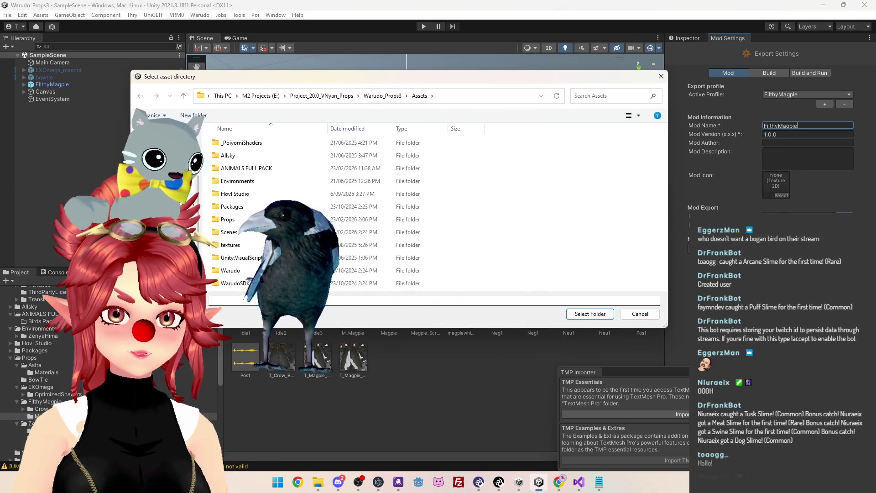
Set the asset directory to Assets/Props/FilthyMagpie.
{"action": "double_click", "coordinate": [232, 220]}
{"action": "double_click", "coordinate": [233, 181]}
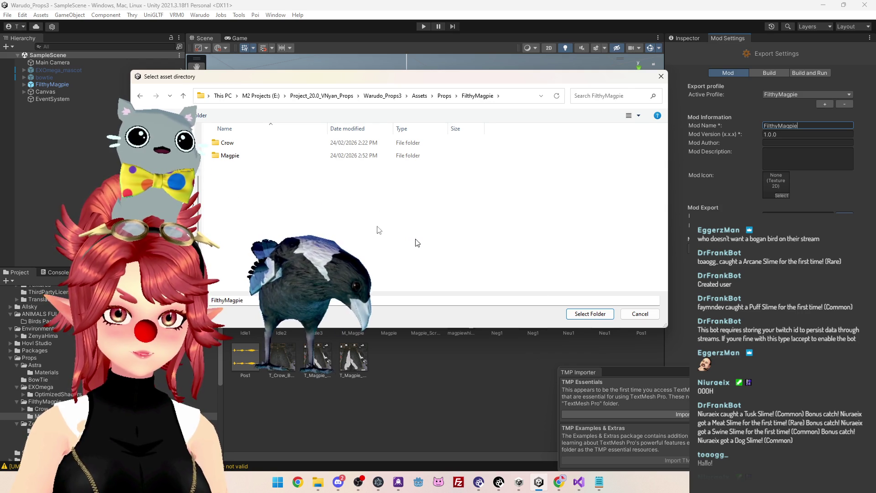
{"action": "left_click", "coordinate": [589, 314]}
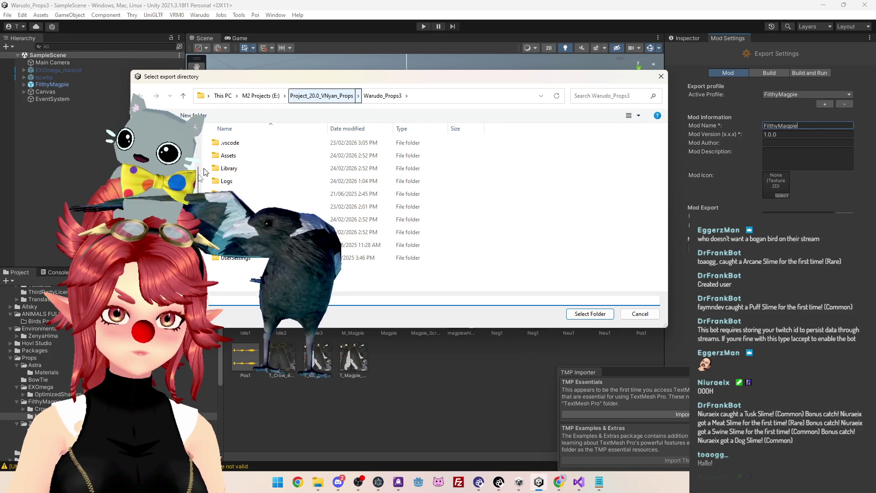
Set Steam's Warudo_Data/StreamingAssets/Props as export directory and run Warudo > Build Mod.
{"action": "left_click", "coordinate": [222, 96]}
{"action": "double_click", "coordinate": [242, 152]}
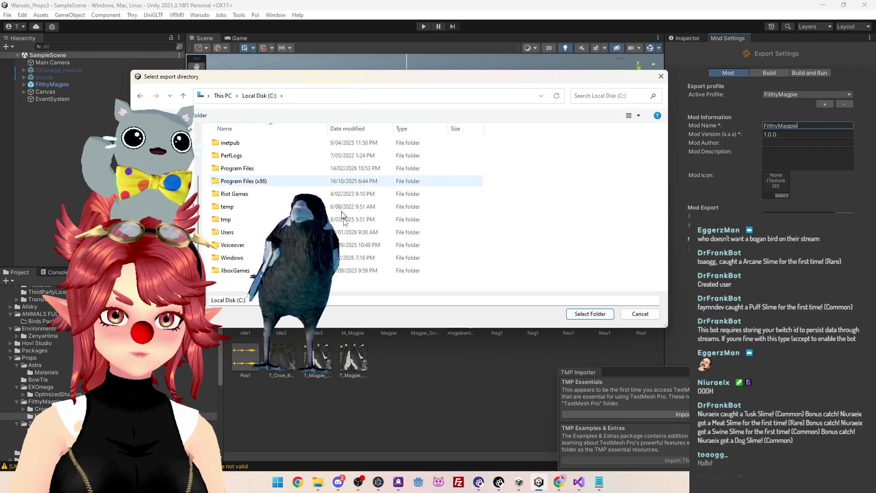
{"action": "double_click", "coordinate": [254, 181]}
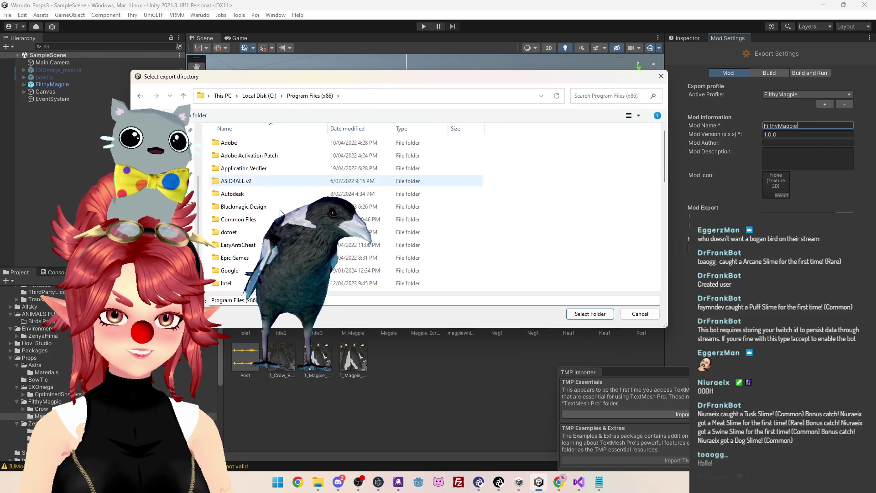
{"action": "scroll", "coordinate": [255, 182], "scroll_direction": "down", "scroll_amount": 10}
{"action": "double_click", "coordinate": [236, 173]}
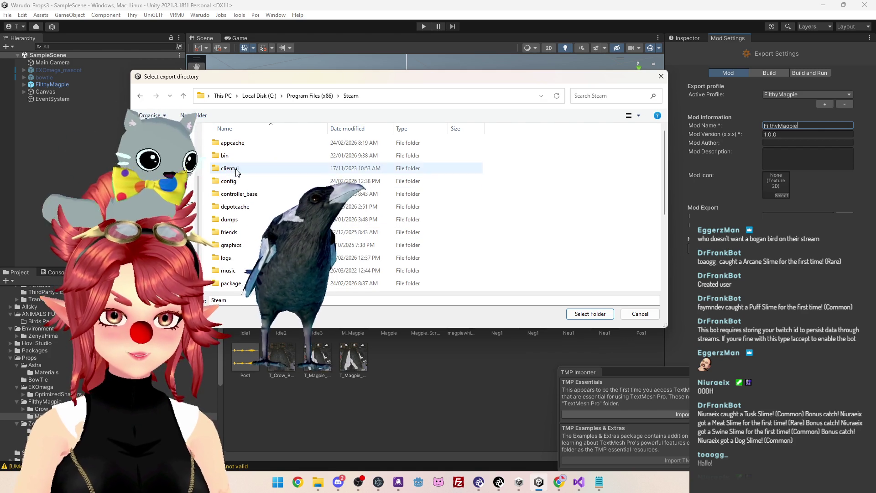
{"action": "scroll", "coordinate": [250, 237], "scroll_direction": "down", "scroll_amount": 3}
{"action": "double_click", "coordinate": [250, 237]}
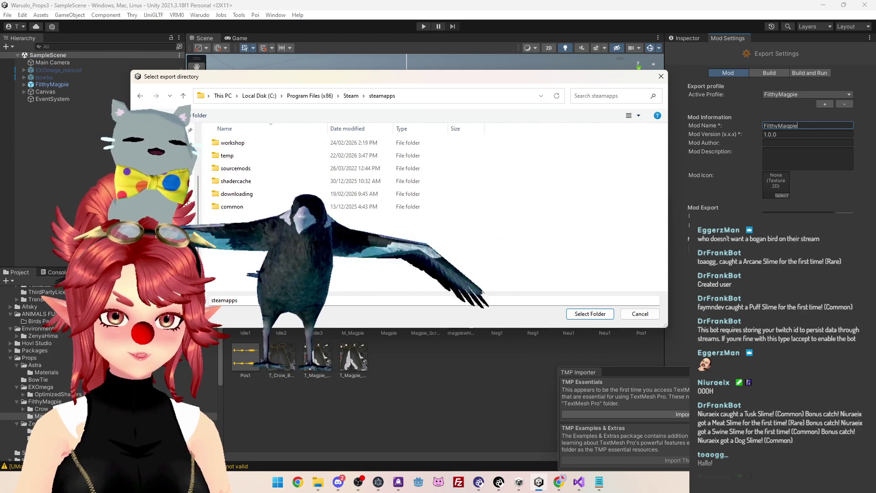
{"action": "double_click", "coordinate": [248, 206]}
{"action": "scroll", "coordinate": [249, 208], "scroll_direction": "down", "scroll_amount": 5}
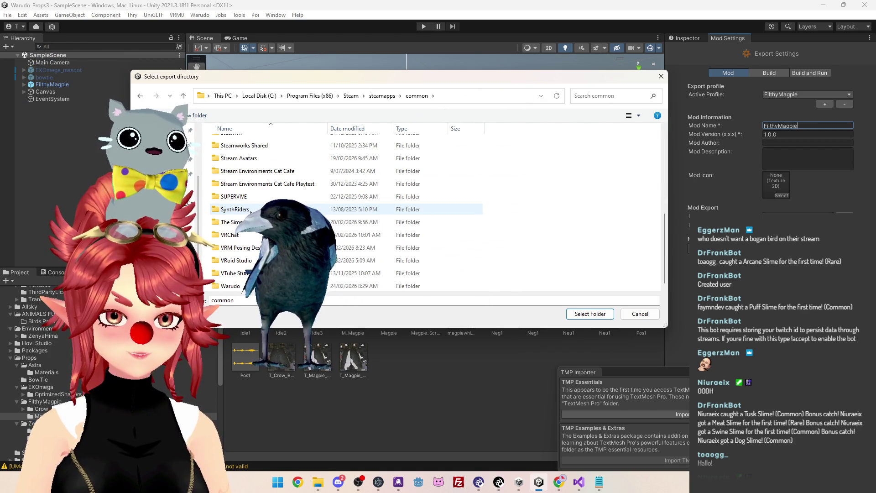
{"action": "key", "text": "Return"}
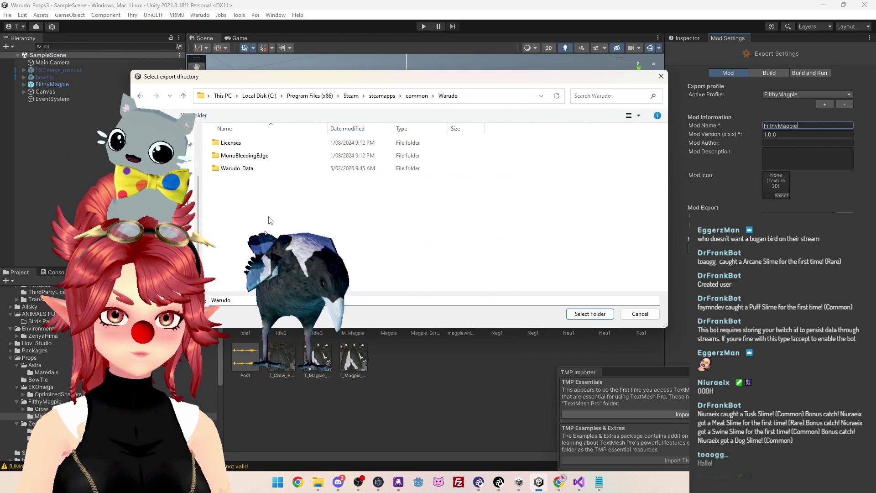
{"action": "double_click", "coordinate": [260, 171]}
{"action": "double_click", "coordinate": [254, 181]}
{"action": "scroll", "coordinate": [254, 185], "scroll_direction": "down", "scroll_amount": 5}
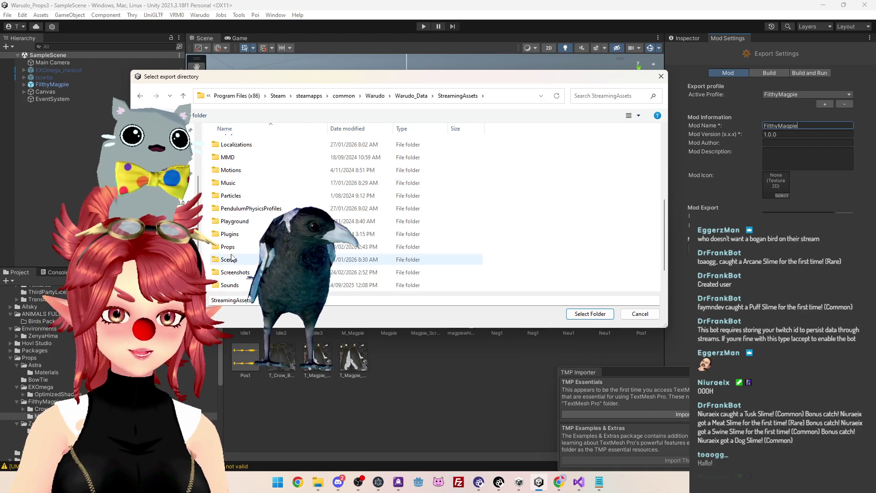
{"action": "double_click", "coordinate": [274, 246]}
{"action": "left_click", "coordinate": [458, 95]}
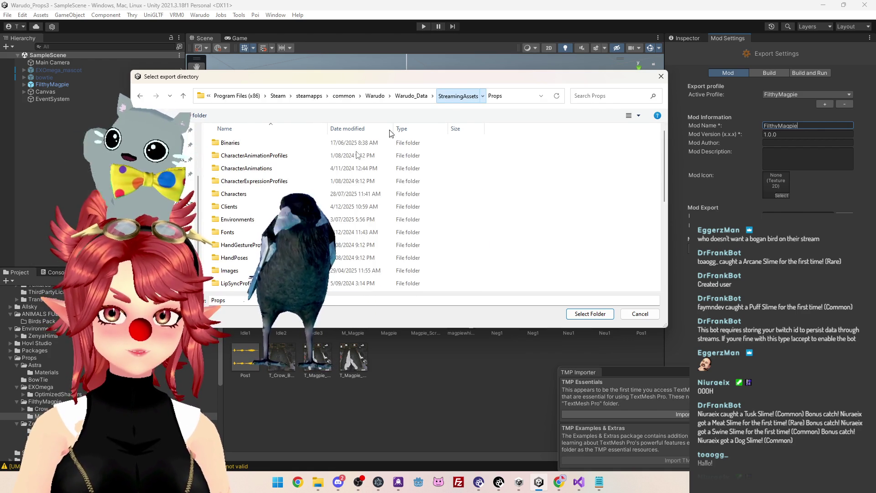
{"action": "scroll", "coordinate": [274, 219], "scroll_direction": "down", "scroll_amount": 5}
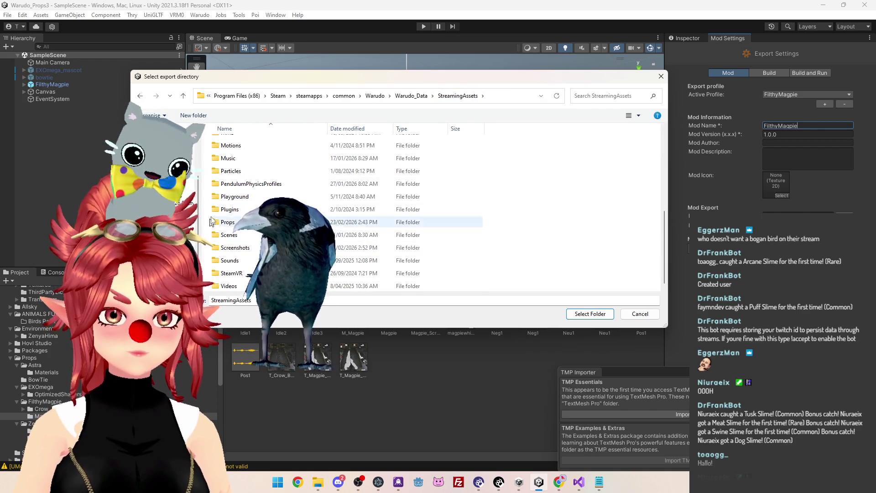
{"action": "double_click", "coordinate": [242, 222]}
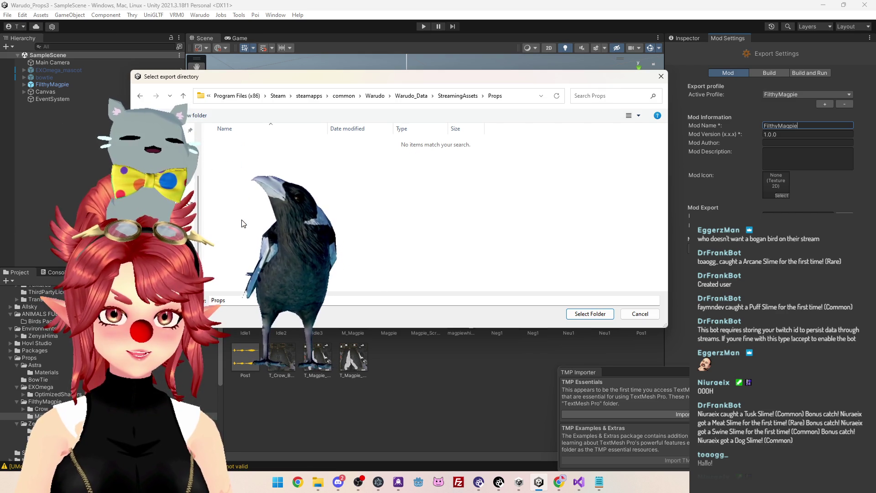
{"action": "left_click", "coordinate": [589, 313]}
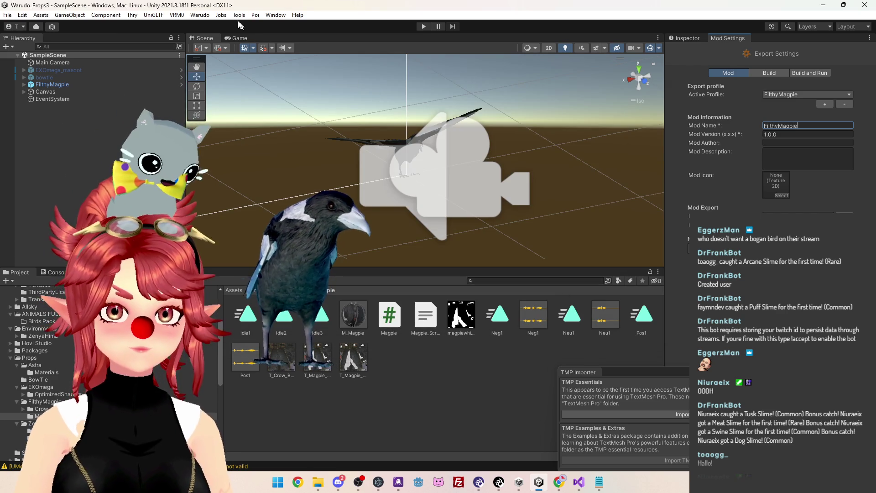
{"action": "left_click", "coordinate": [200, 15]}
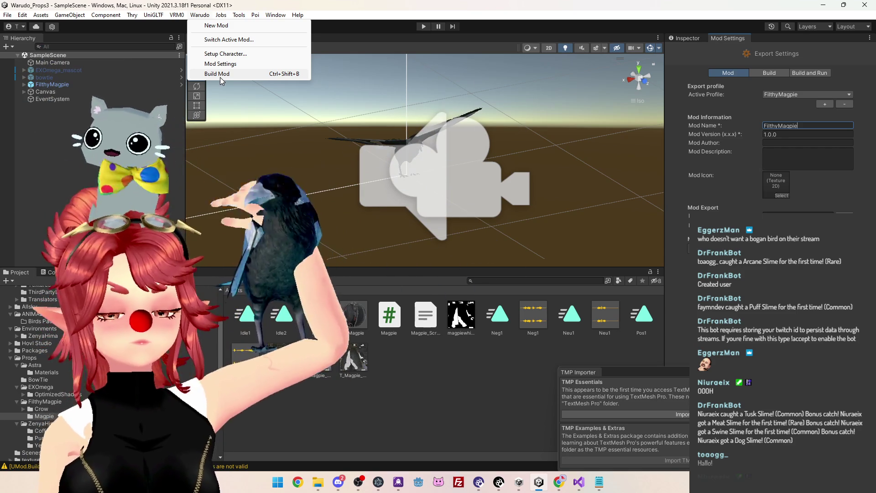
{"action": "left_click", "coordinate": [220, 77]}
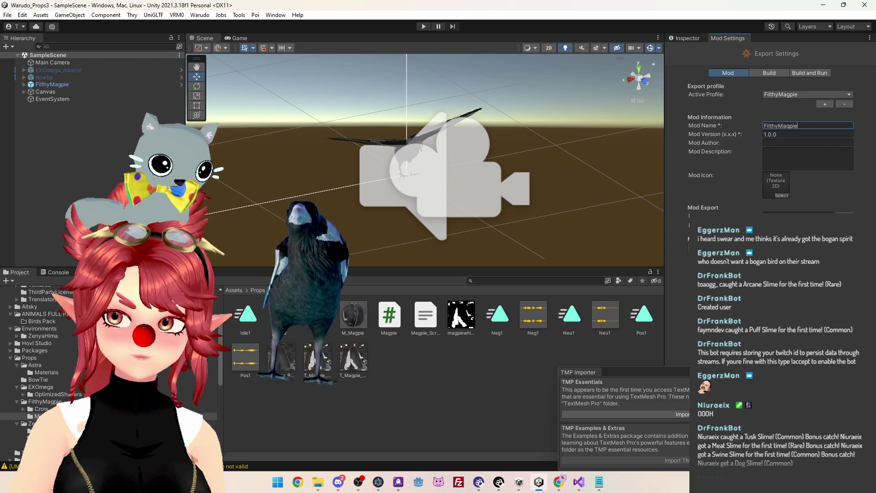
{"action": "left_click", "coordinate": [598, 482]}
{"action": "scroll", "coordinate": [502, 228], "scroll_direction": "up", "scroll_amount": 5}
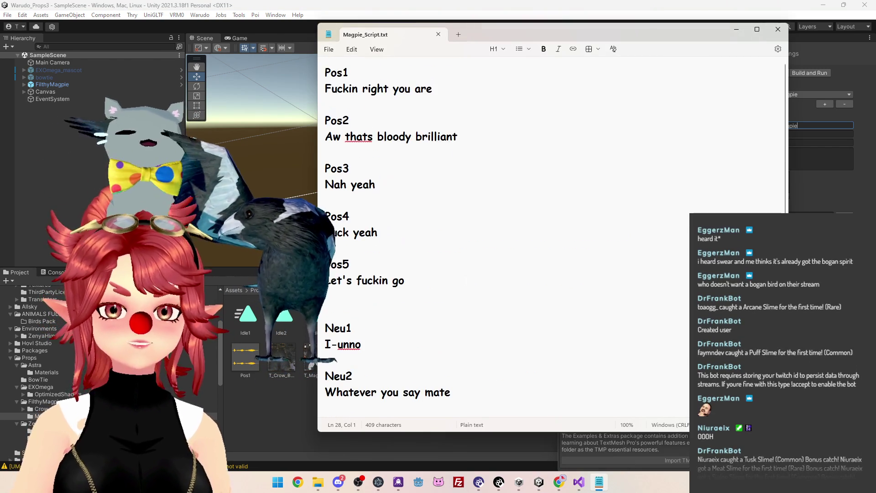
{"action": "scroll", "coordinate": [502, 228], "scroll_direction": "down", "scroll_amount": 10}
{"action": "scroll", "coordinate": [502, 228], "scroll_direction": "up", "scroll_amount": 4}
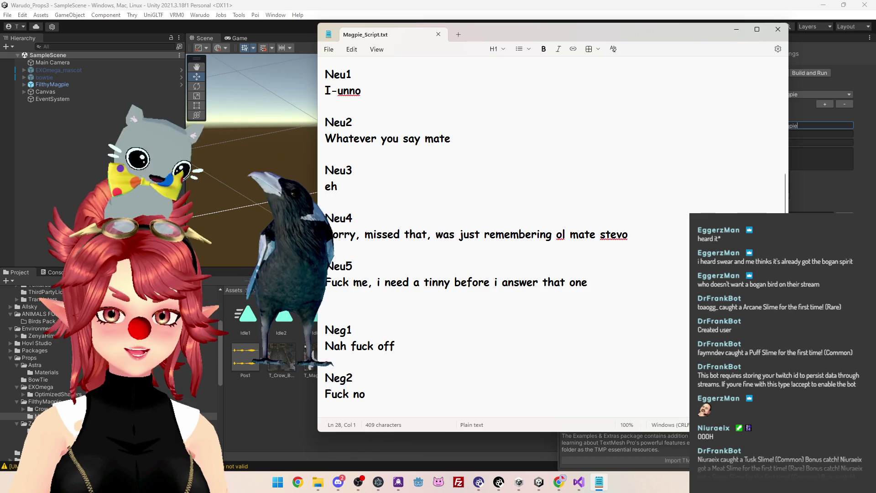
{"action": "left_click", "coordinate": [206, 170]}
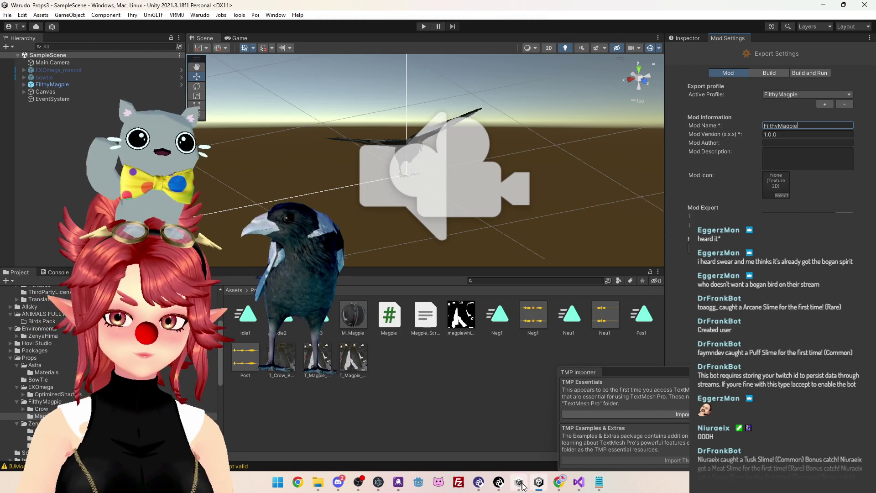
{"action": "mouse_move", "coordinate": [558, 484]}
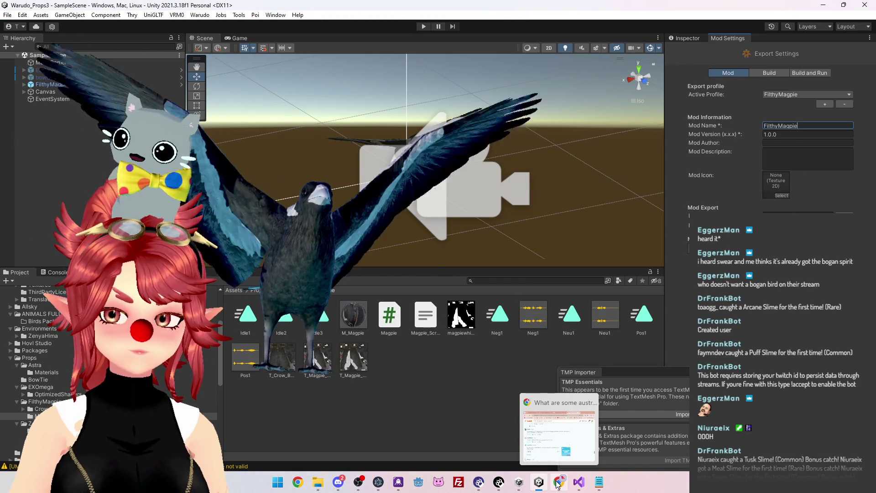
In Warudo, test-run the magpie's Ask() invoke node and shift it right.
{"action": "left_click", "coordinate": [499, 482]}
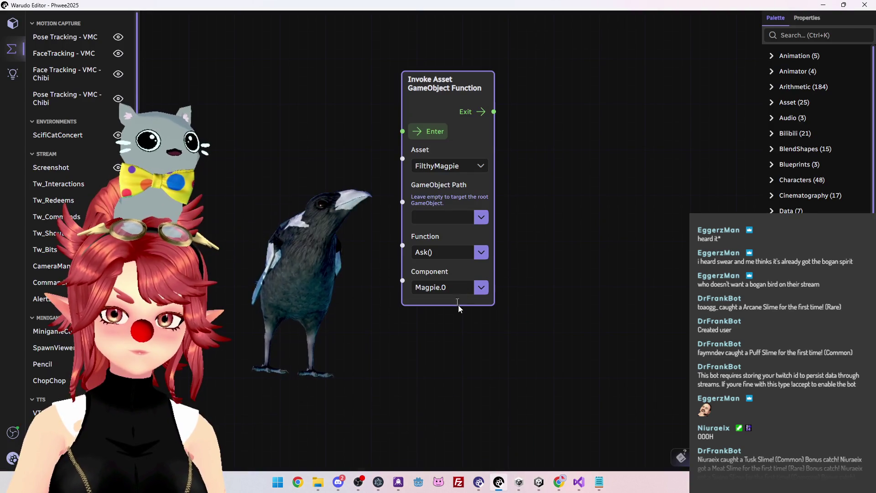
{"action": "left_click", "coordinate": [415, 130]}
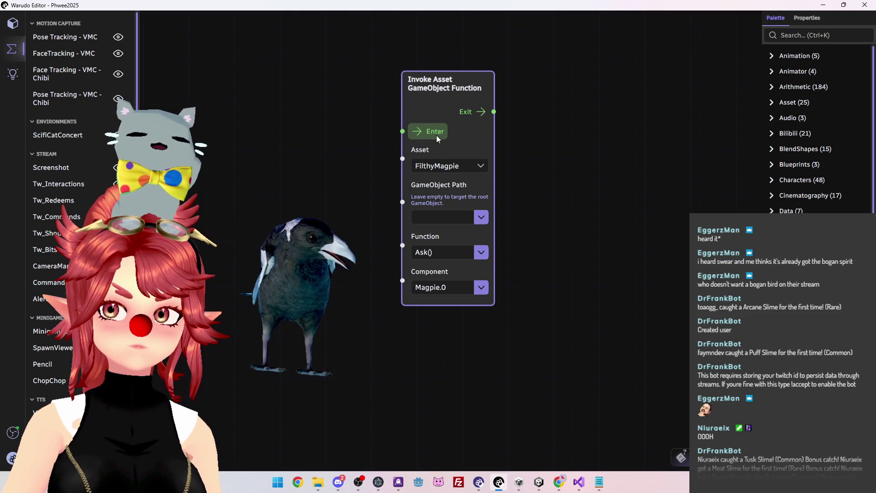
{"action": "mouse_move", "coordinate": [453, 80]}
{"action": "left_mouse_down"}
{"action": "mouse_move", "coordinate": [498, 90]}
{"action": "mouse_move", "coordinate": [489, 95]}
{"action": "left_mouse_up"}
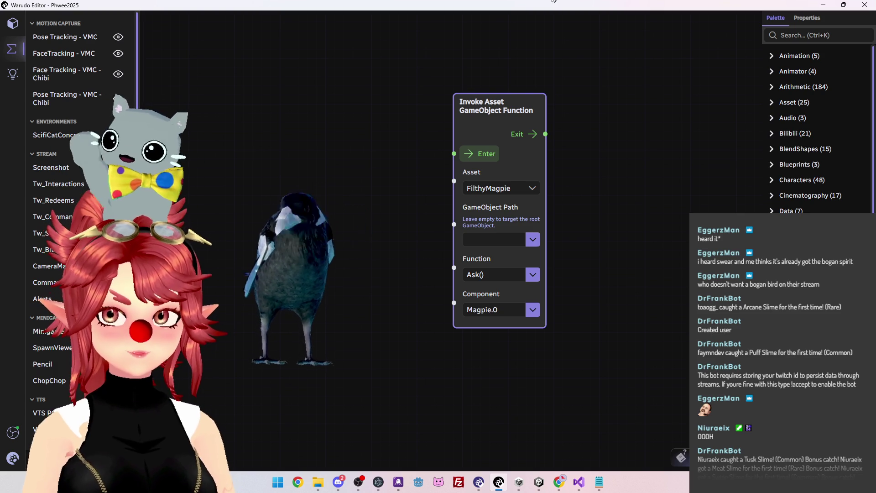
Add an On Twitch Channel Points Redeemed node and wire its Exit into Ask()'s Enter.
{"action": "left_click", "coordinate": [792, 35]}
{"action": "type", "text": "channel"}
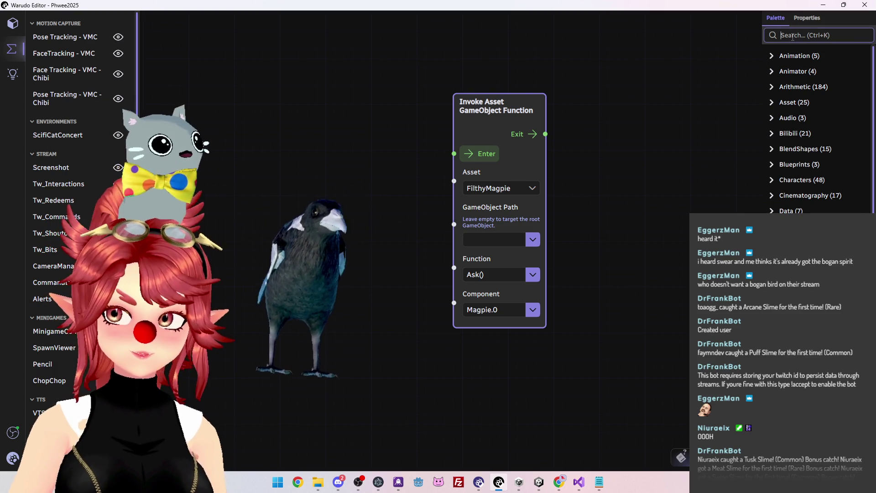
{"action": "mouse_move", "coordinate": [817, 149]}
{"action": "left_mouse_down"}
{"action": "mouse_move", "coordinate": [738, 150]}
{"action": "mouse_move", "coordinate": [294, 94]}
{"action": "left_mouse_up"}
{"action": "left_click_drag", "start_coordinate": [359, 128], "coordinate": [453, 153]}
{"action": "left_click_drag", "start_coordinate": [314, 101], "coordinate": [271, 111]}
{"action": "left_click", "coordinate": [829, 35]}
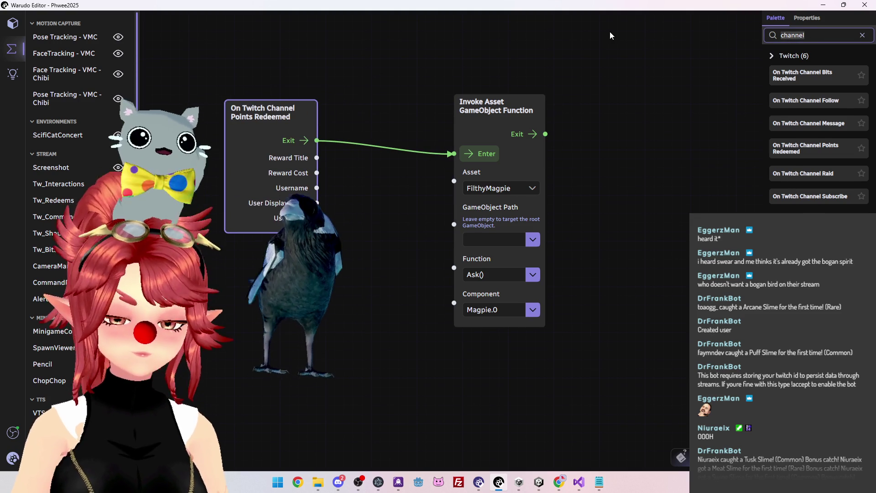
Add an If Branch node from the 'if' search and place it between the event and Invoke nodes.
{"action": "key", "text": "ctrl+a"}
{"action": "type", "text": "if"}
{"action": "left_click_drag", "start_coordinate": [817, 219], "coordinate": [397, 220]}
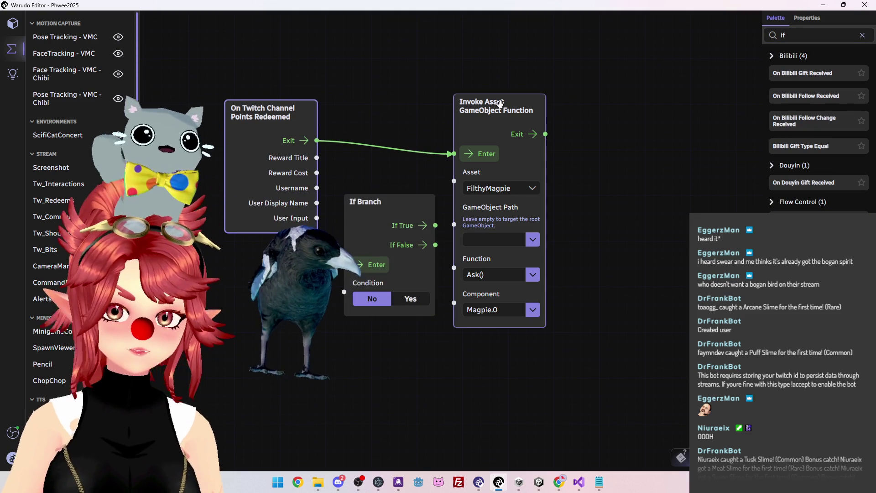
{"action": "left_click_drag", "start_coordinate": [493, 106], "coordinate": [586, 97]}
{"action": "left_click_drag", "start_coordinate": [393, 201], "coordinate": [412, 188]}
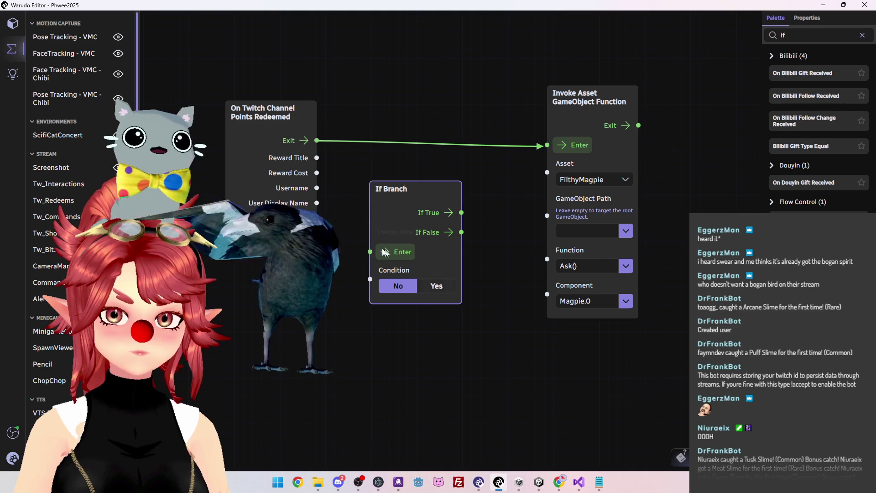
{"action": "left_click_drag", "start_coordinate": [423, 199], "coordinate": [429, 193]}
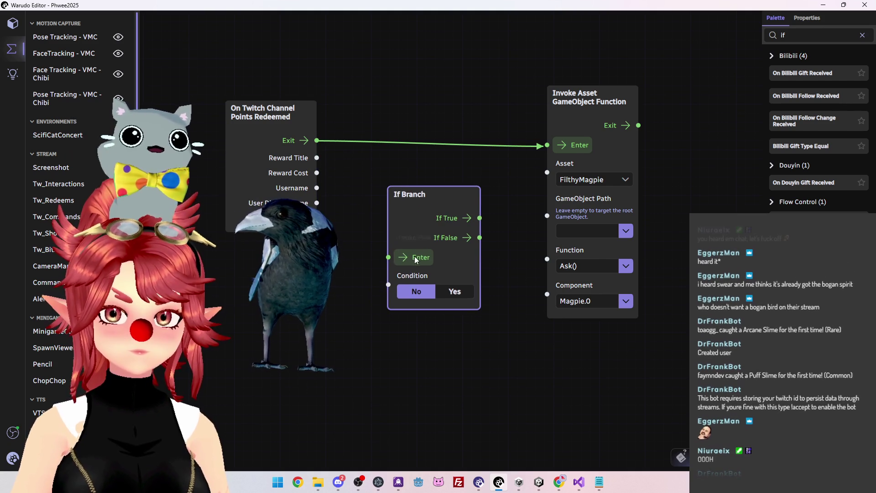
Search the node palette for 'string eq' to find the String Equal node.
{"action": "key", "text": "BackSpace"}
{"action": "key", "text": "BackSpace"}
{"action": "type", "text": "string"}
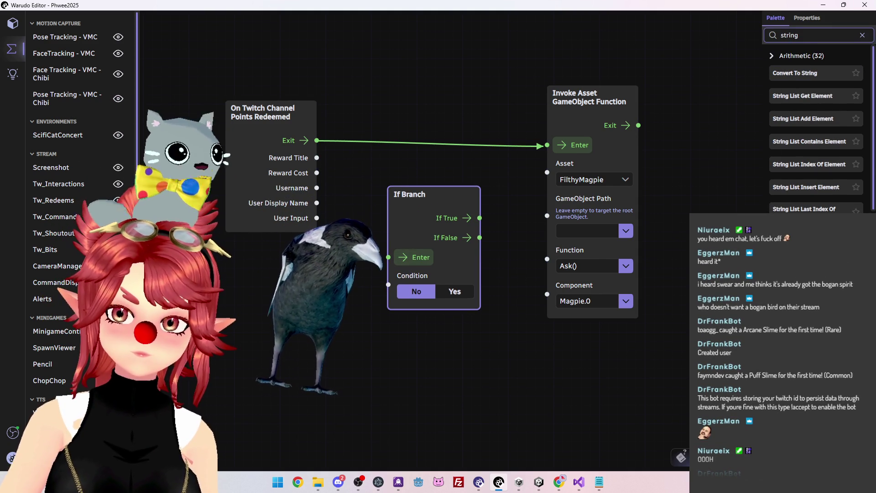
{"action": "type", "text": " com"}
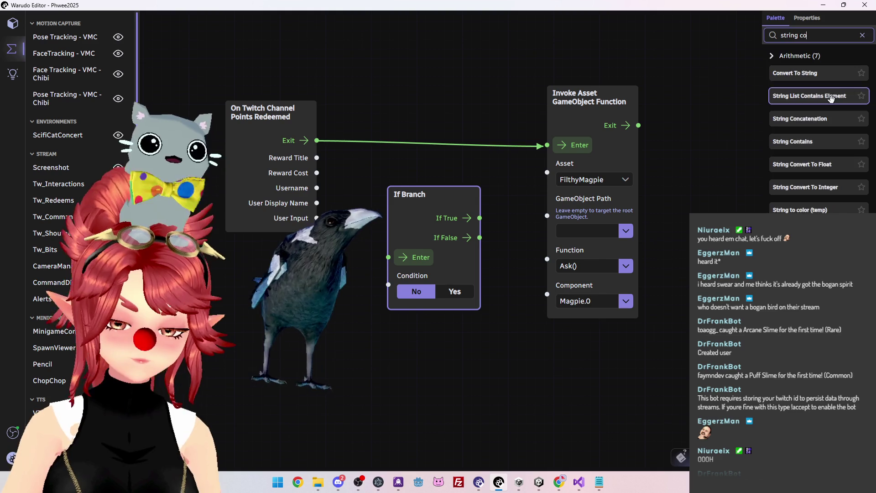
{"action": "key", "text": "BackSpace"}
{"action": "key", "text": "BackSpace"}
{"action": "key", "text": "BackSpace"}
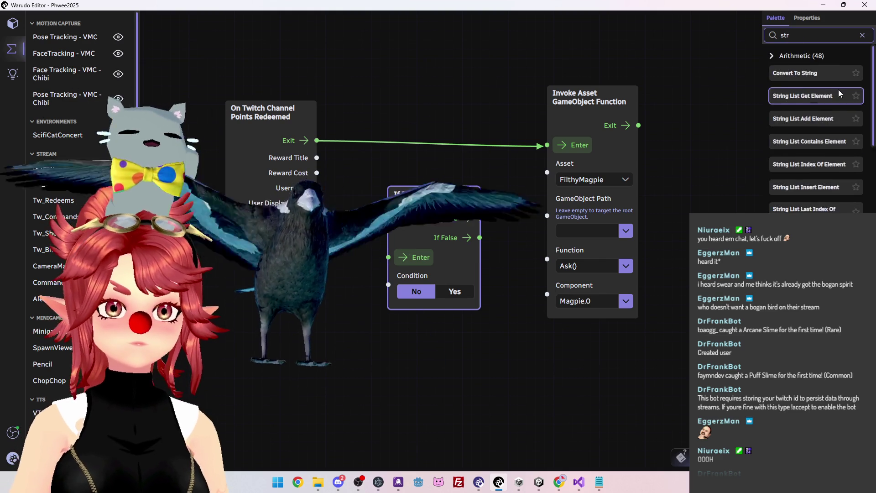
{"action": "type", "text": "comp"}
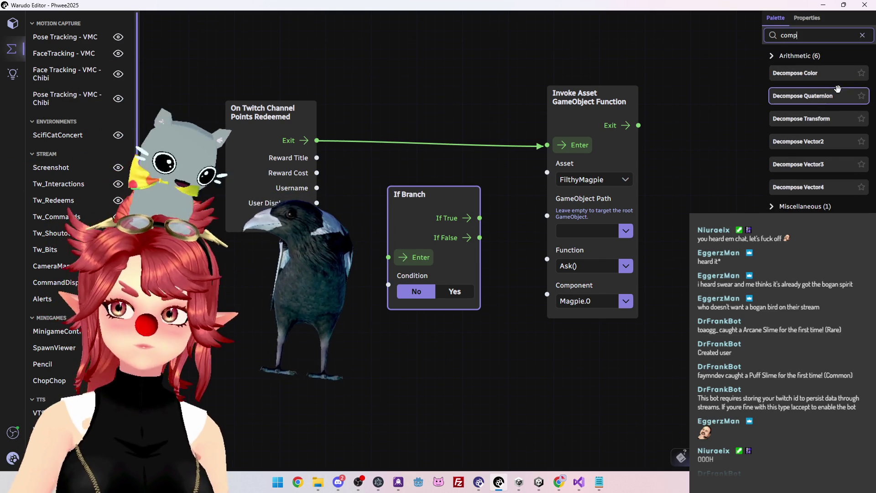
{"action": "key", "text": "BackSpace"}
{"action": "key", "text": "BackSpace"}
{"action": "key", "text": "BackSpace"}
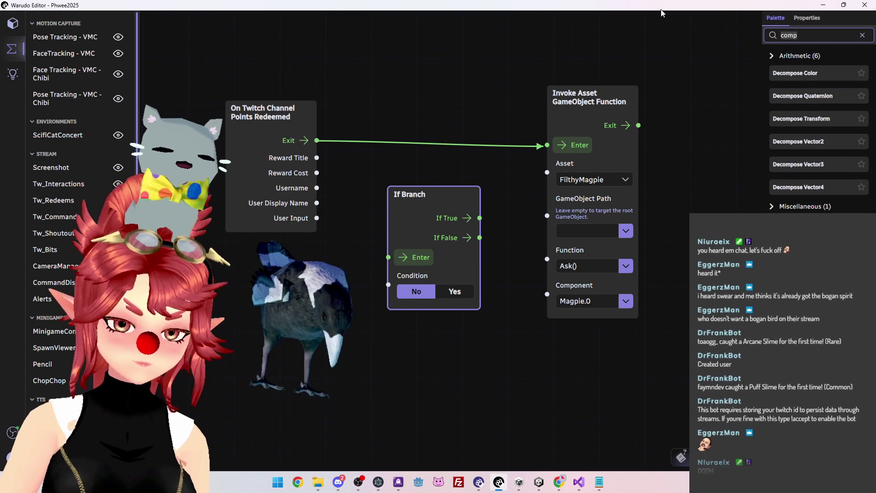
{"action": "type", "text": "string eq"}
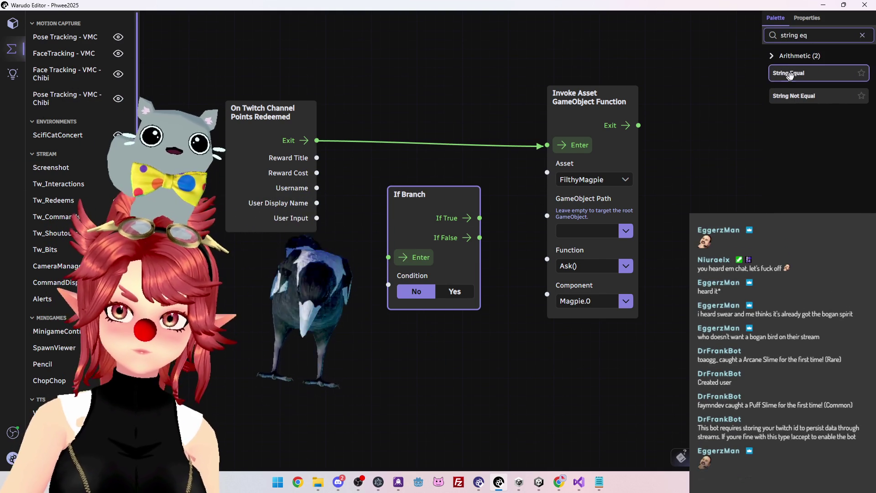
Add a String Equal node beside the event and wire Reward Title into its A input.
{"action": "left_click_drag", "start_coordinate": [274, 251], "coordinate": [274, 281]}
{"action": "left_click_drag", "start_coordinate": [402, 194], "coordinate": [417, 327]}
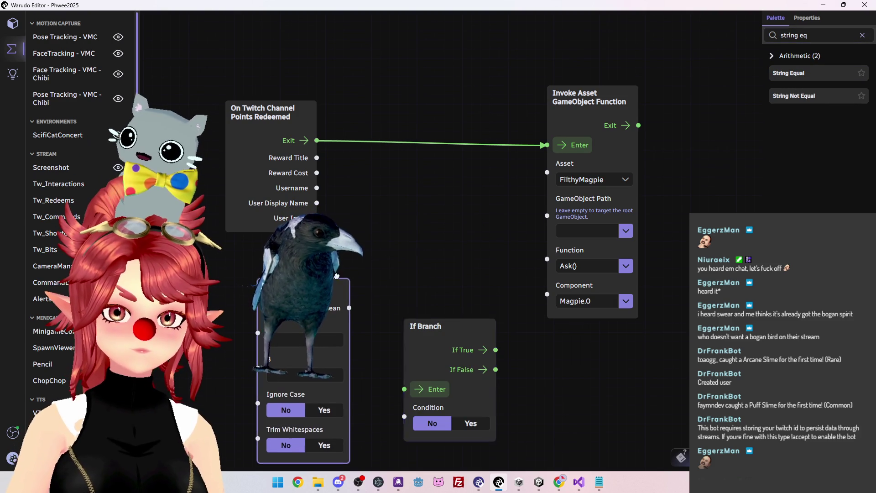
{"action": "left_click_drag", "start_coordinate": [270, 283], "coordinate": [379, 169]}
{"action": "mouse_move", "coordinate": [317, 158]}
{"action": "left_mouse_down"}
{"action": "mouse_move", "coordinate": [351, 181]}
{"action": "mouse_move", "coordinate": [375, 214]}
{"action": "left_mouse_up"}
{"action": "left_click_drag", "start_coordinate": [408, 166], "coordinate": [395, 167]}
Enter 'Ask Maggie' as String Equal's B value.
{"action": "left_click", "coordinate": [406, 236]}
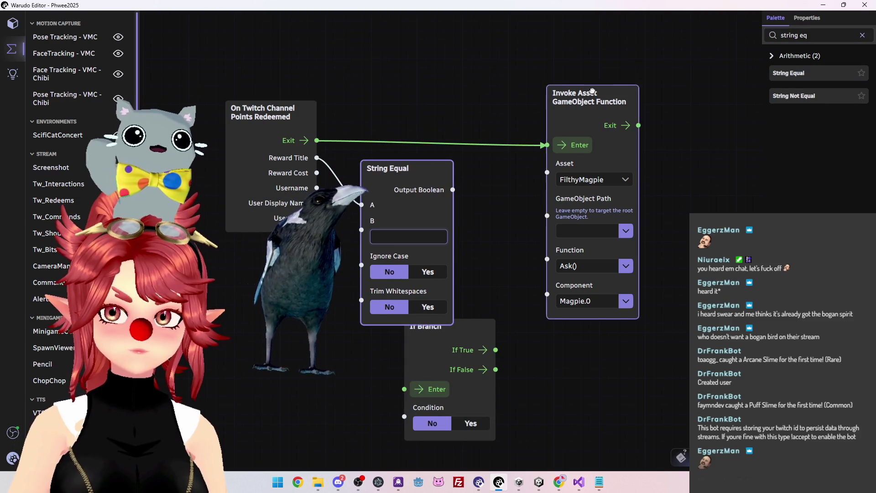
{"action": "left_click_drag", "start_coordinate": [554, 225], "coordinate": [619, 199]}
{"action": "left_click_drag", "start_coordinate": [456, 325], "coordinate": [478, 322]}
{"action": "left_click_drag", "start_coordinate": [542, 314], "coordinate": [601, 249]}
{"action": "left_click", "coordinate": [418, 235]}
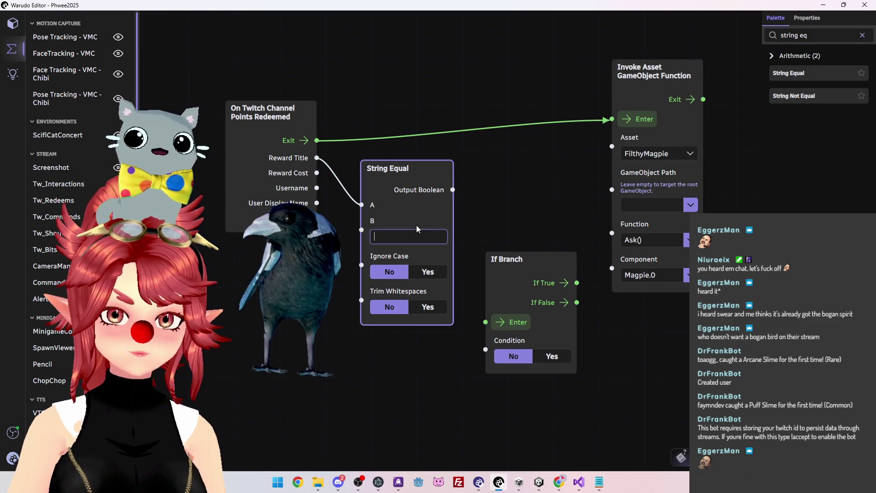
{"action": "type", "text": "Ask Maggie"}
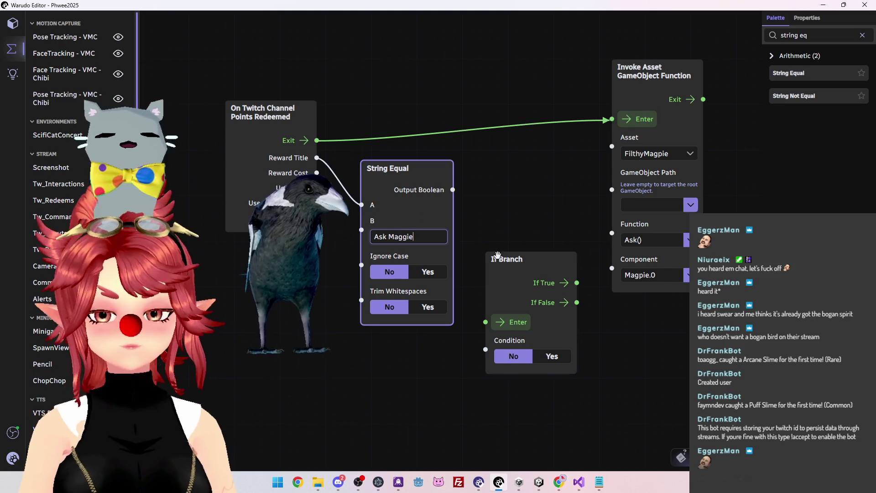
Turn on Ignore Case and feed String Equal's Output Boolean into If Branch's Condition.
{"action": "left_click_drag", "start_coordinate": [500, 261], "coordinate": [497, 170]}
{"action": "left_click_drag", "start_coordinate": [388, 168], "coordinate": [386, 181]}
{"action": "left_click_drag", "start_coordinate": [498, 168], "coordinate": [501, 156]}
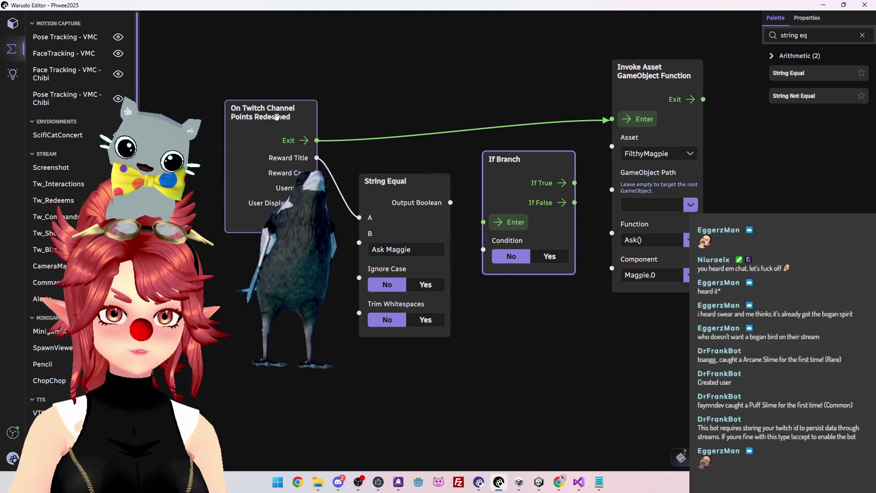
{"action": "left_click", "coordinate": [379, 253]}
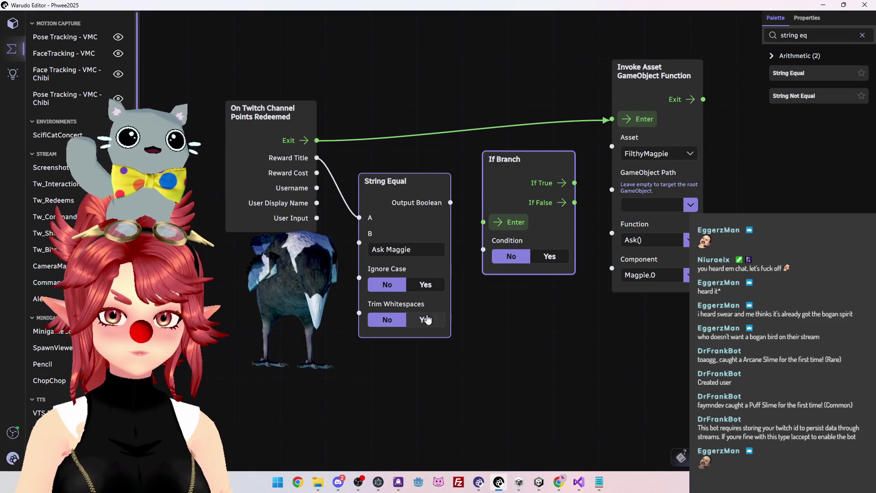
{"action": "left_click", "coordinate": [425, 285]}
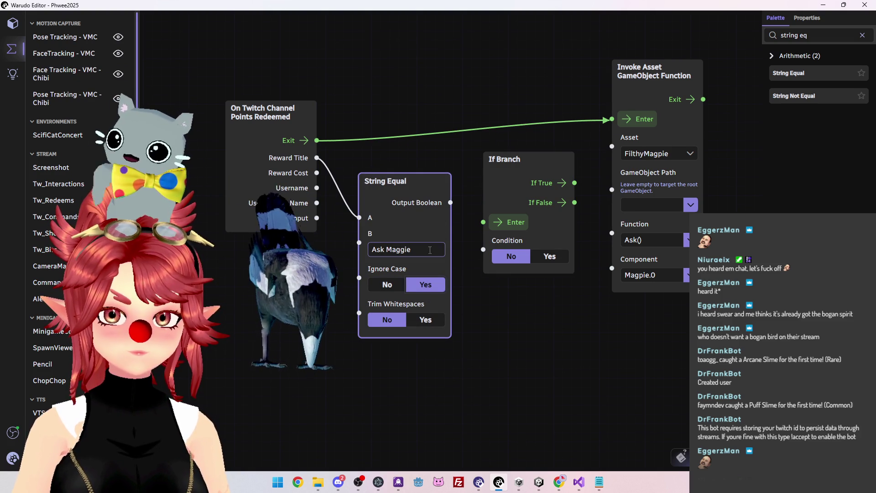
{"action": "left_click_drag", "start_coordinate": [450, 202], "coordinate": [483, 249]}
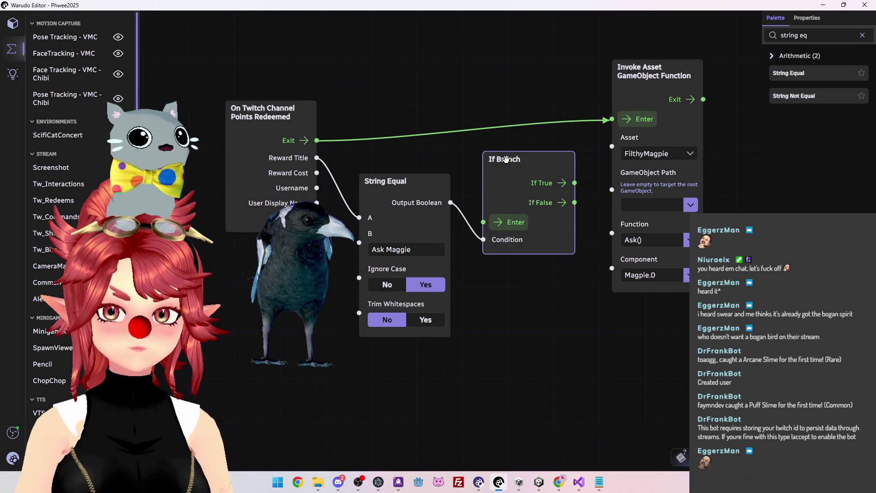
Route the Points Redeemed Exit into If Branch Enter, and If True into the Ask() Invoke node.
{"action": "left_click_drag", "start_coordinate": [611, 113], "coordinate": [484, 210]}
{"action": "left_click_drag", "start_coordinate": [524, 147], "coordinate": [507, 84]}
{"action": "left_click_drag", "start_coordinate": [557, 108], "coordinate": [612, 119]}
Tidy the layout of the Points Redeemed, If Branch and Invoke nodes.
{"action": "left_click_drag", "start_coordinate": [648, 71], "coordinate": [633, 57]}
{"action": "left_click_drag", "start_coordinate": [511, 84], "coordinate": [473, 85]}
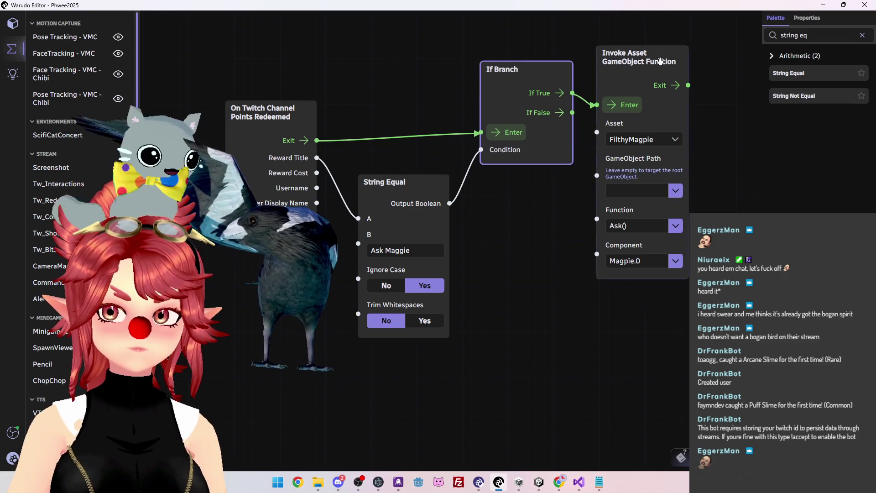
{"action": "left_click_drag", "start_coordinate": [639, 56], "coordinate": [669, 50]}
{"action": "left_click_drag", "start_coordinate": [473, 85], "coordinate": [546, 65]}
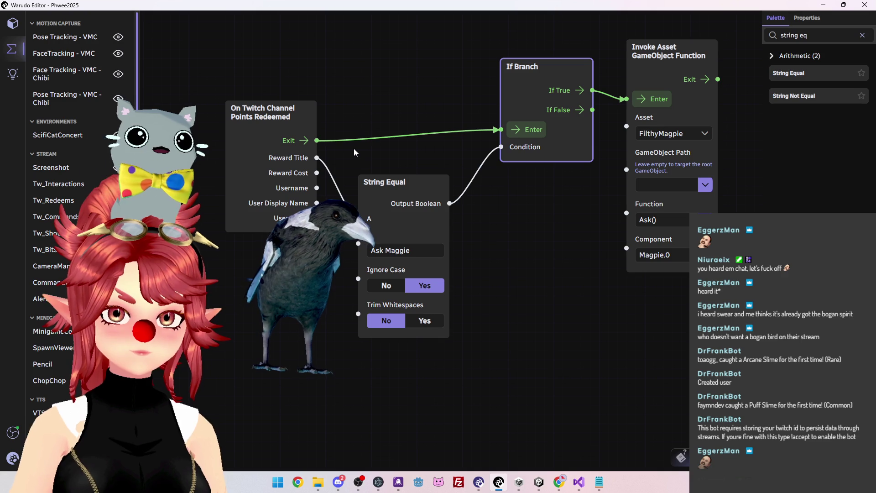
{"action": "left_click_drag", "start_coordinate": [253, 114], "coordinate": [227, 115]}
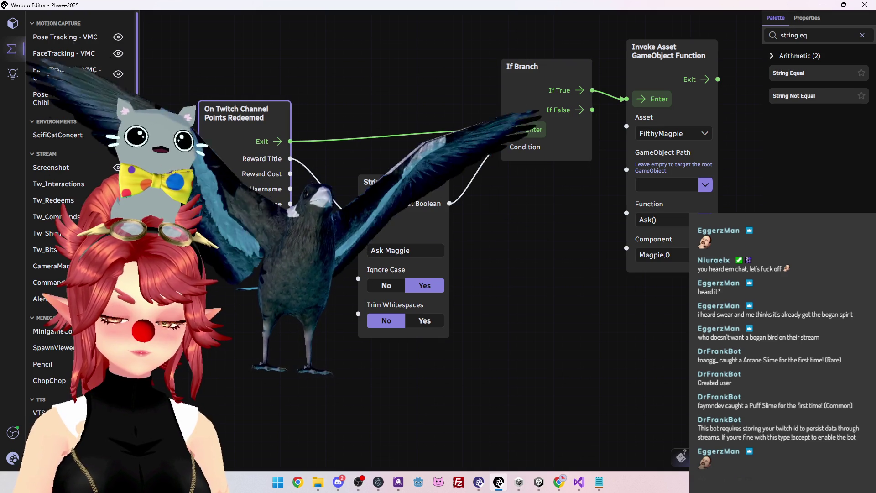
{"action": "left_click", "coordinate": [372, 117]}
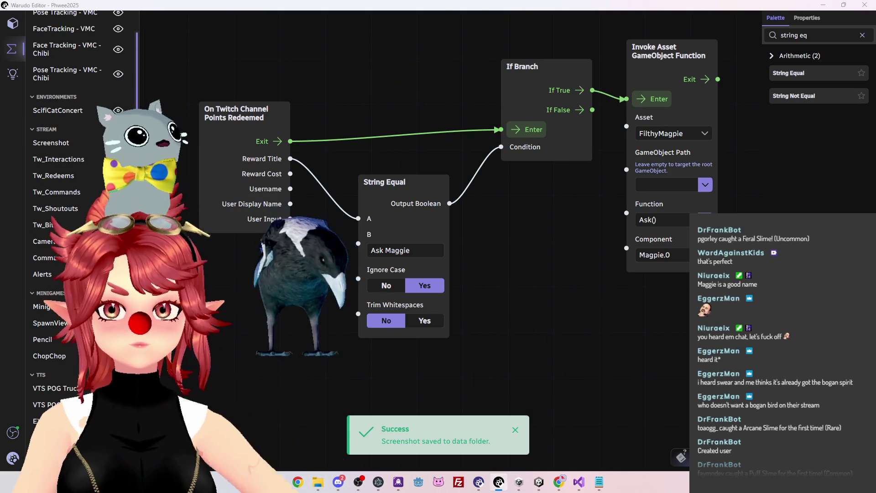
{"action": "key", "text": "alt+Tab"}
{"action": "key", "text": "alt+Tab"}
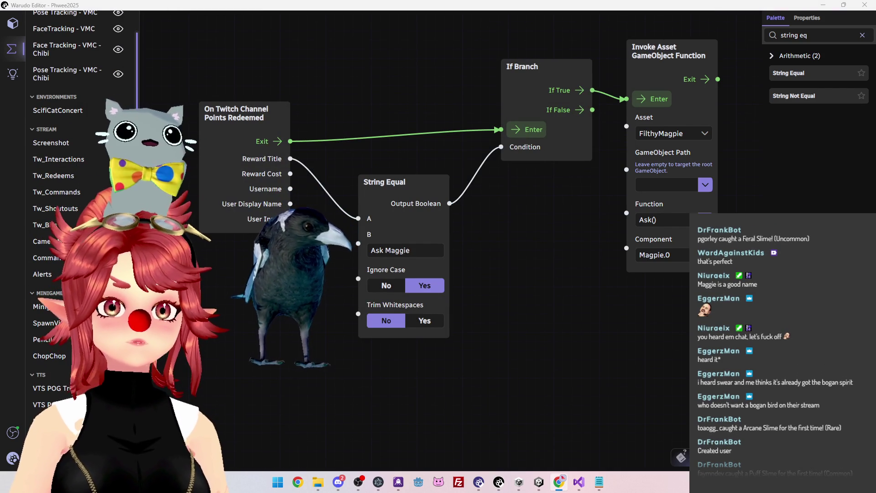
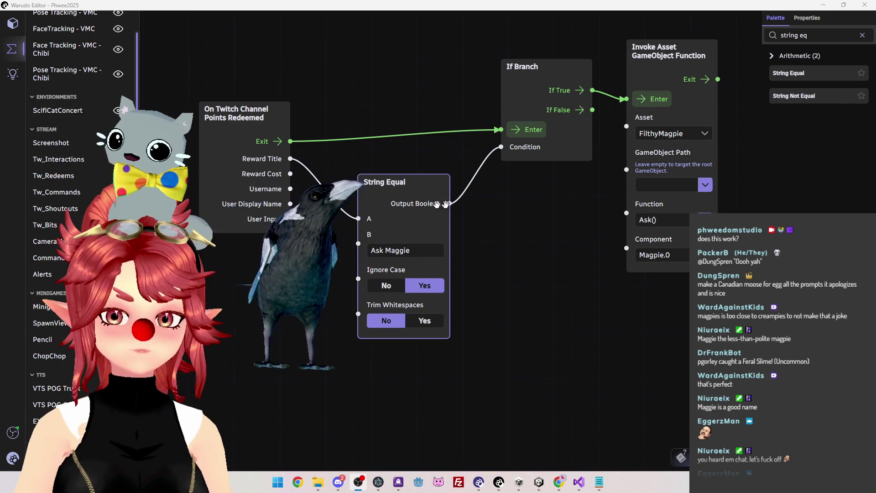
Space the If Branch and Invoke Asset nodes apart, then begin exporting the blueprint with Ctrl+Shift+S.
{"action": "left_click_drag", "start_coordinate": [661, 51], "coordinate": [679, 48]}
{"action": "left_click_drag", "start_coordinate": [520, 67], "coordinate": [508, 66]}
{"action": "left_click", "coordinate": [415, 54]}
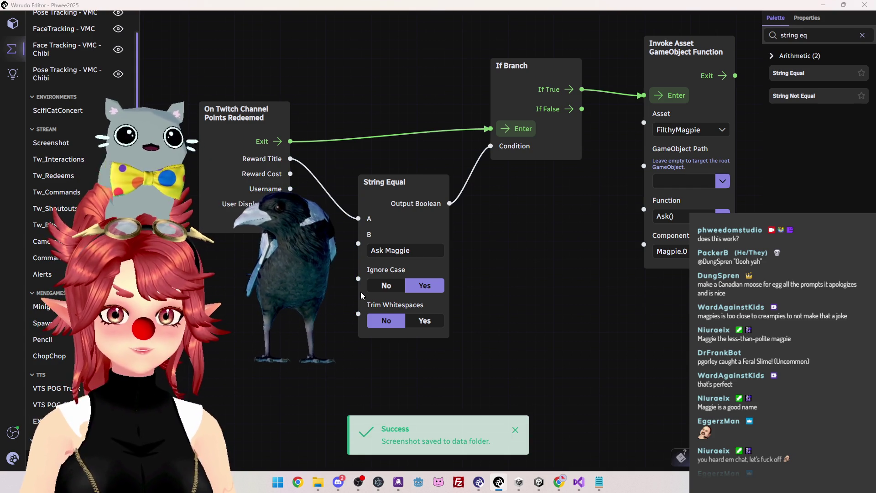
{"action": "key", "text": "ctrl+shift+s"}
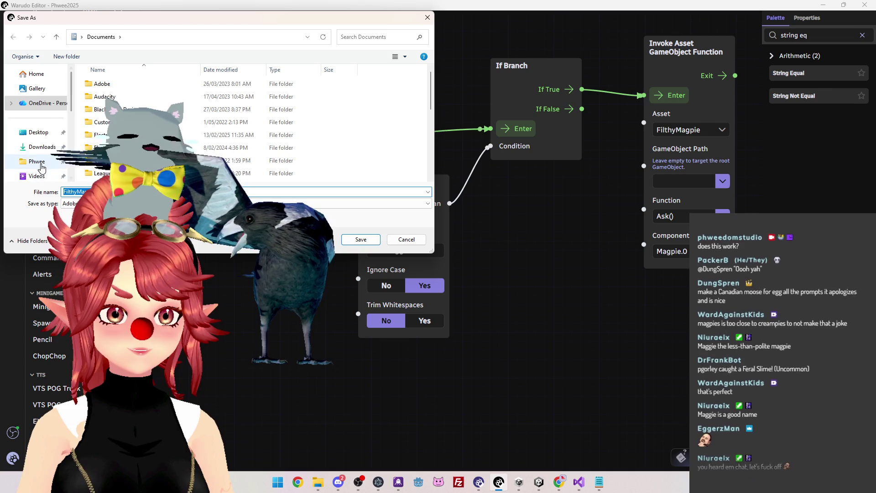
Browse Phwee\Stream Materials\Warudo Assets down to the Blueprints_250429 folder.
{"action": "left_click", "coordinate": [37, 161]}
{"action": "scroll", "coordinate": [194, 129], "scroll_direction": "down", "scroll_amount": 2}
{"action": "scroll", "coordinate": [194, 129], "scroll_direction": "down", "scroll_amount": 1}
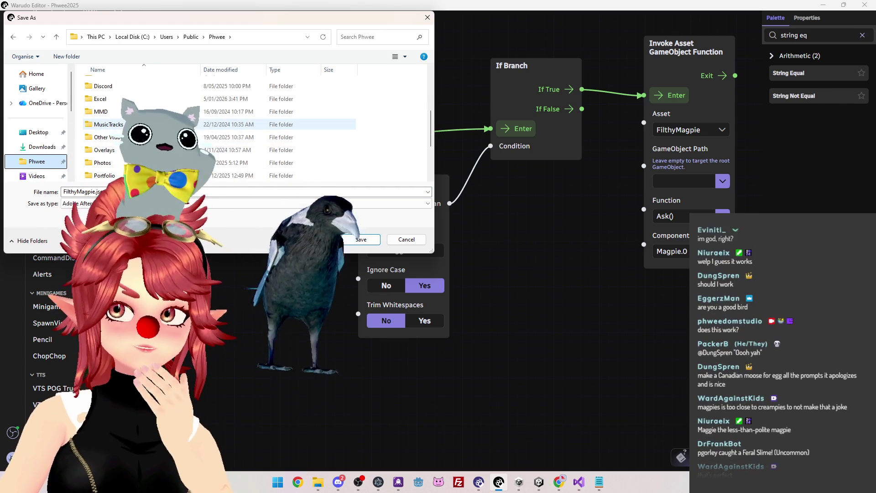
{"action": "scroll", "coordinate": [194, 132], "scroll_direction": "down", "scroll_amount": 2}
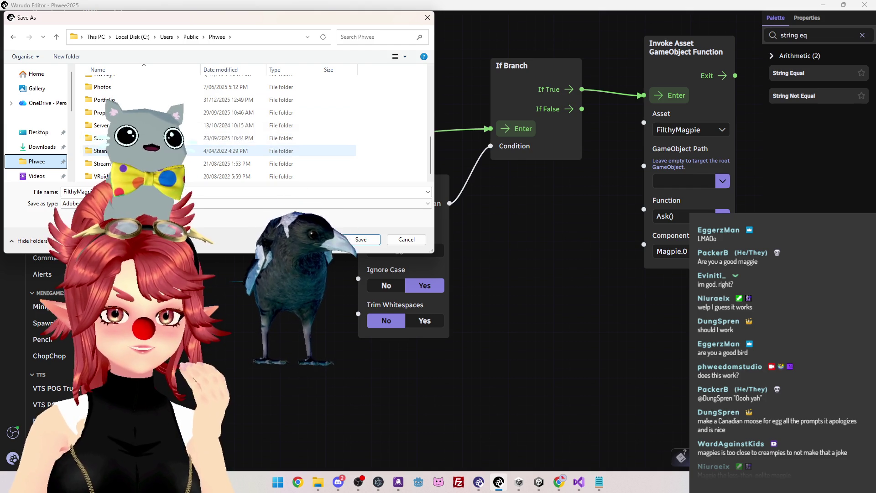
{"action": "left_click", "coordinate": [100, 150]}
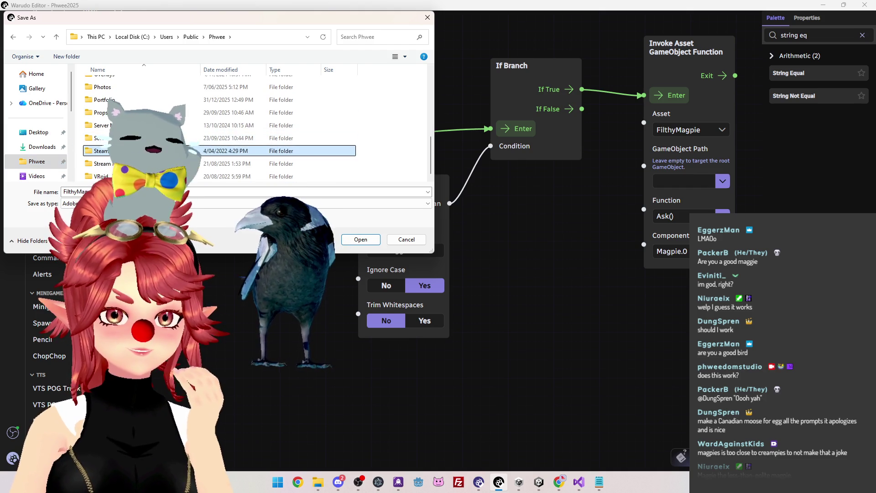
{"action": "double_click", "coordinate": [137, 163]}
{"action": "double_click", "coordinate": [137, 166]}
{"action": "double_click", "coordinate": [229, 97]}
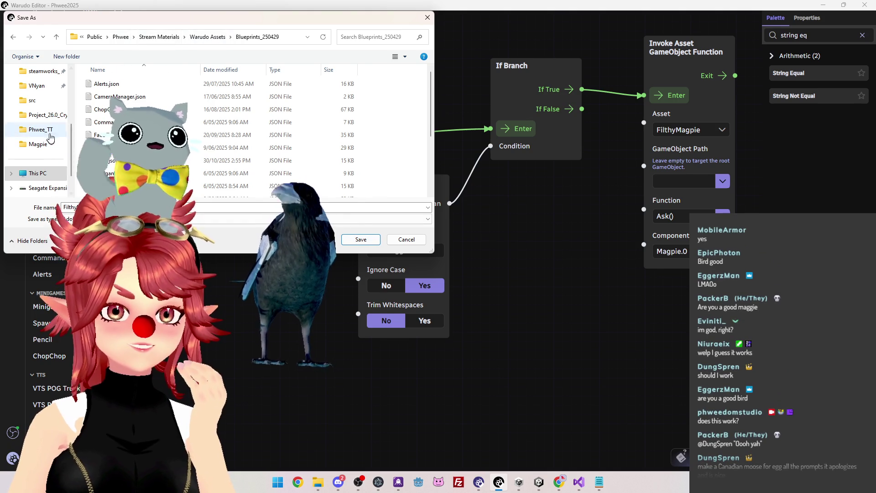
Check Phwee's Props and 3dModelling\Props folders, deleting an accidentally created new folder.
{"action": "left_click", "coordinate": [120, 36]}
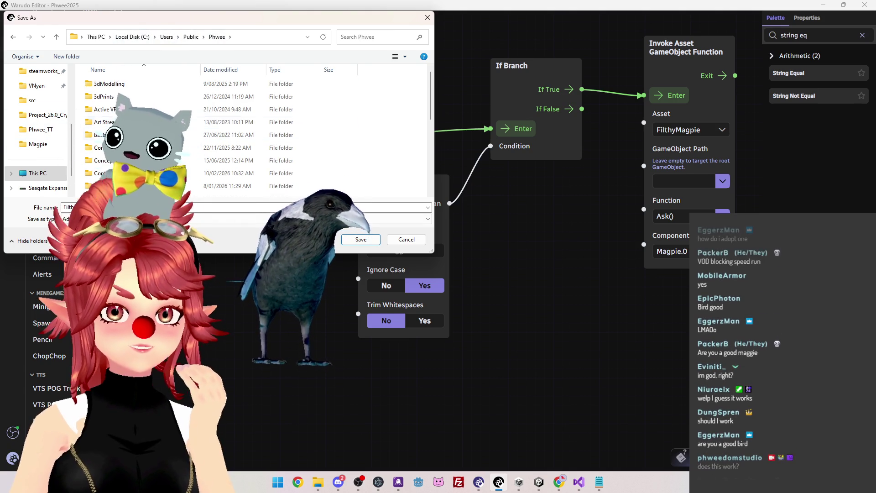
{"action": "scroll", "coordinate": [137, 151], "scroll_direction": "down", "scroll_amount": 2}
{"action": "scroll", "coordinate": [107, 129], "scroll_direction": "down", "scroll_amount": 2}
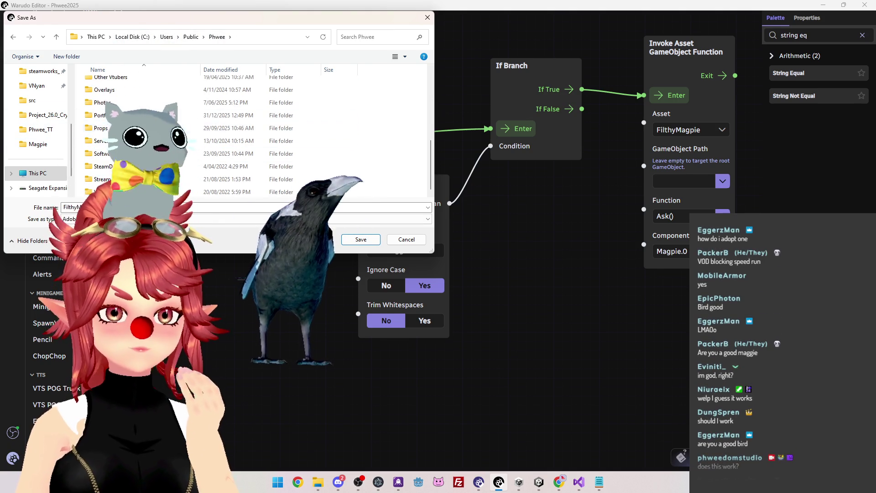
{"action": "double_click", "coordinate": [108, 129]}
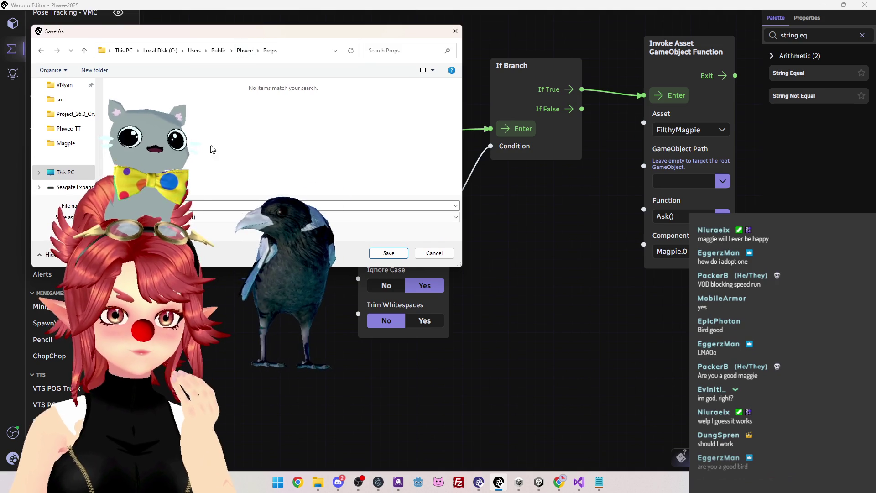
{"action": "left_click", "coordinate": [245, 50]}
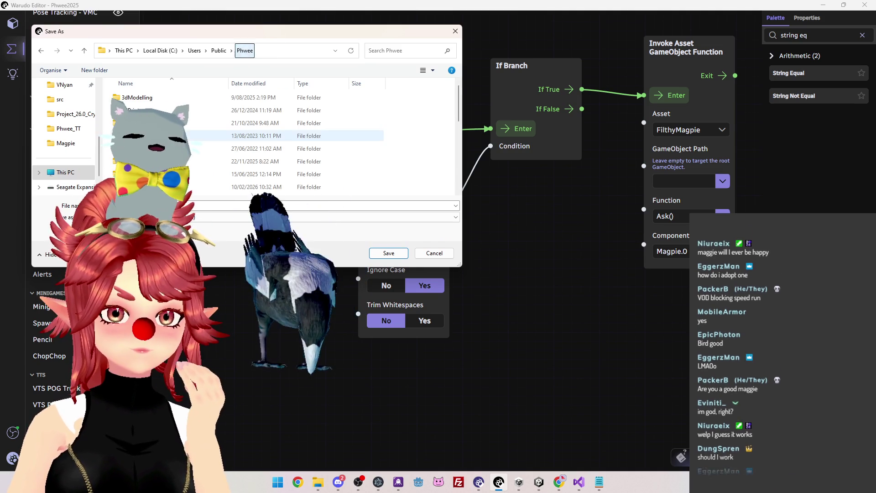
{"action": "double_click", "coordinate": [137, 97]}
{"action": "double_click", "coordinate": [137, 136]}
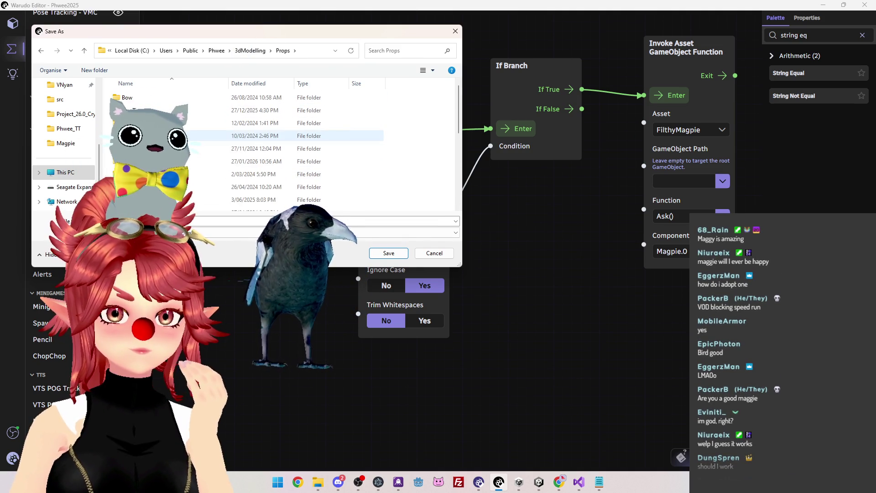
{"action": "scroll", "coordinate": [182, 157], "scroll_direction": "down", "scroll_amount": 3}
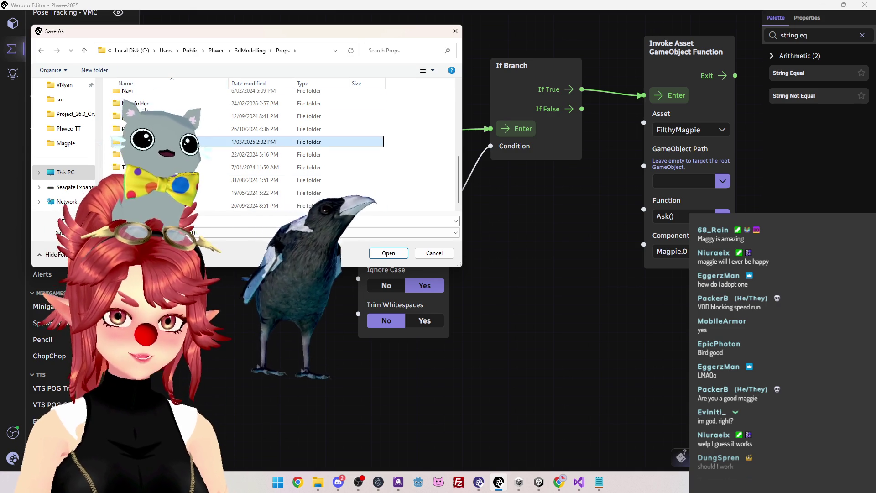
{"action": "key", "text": "Return"}
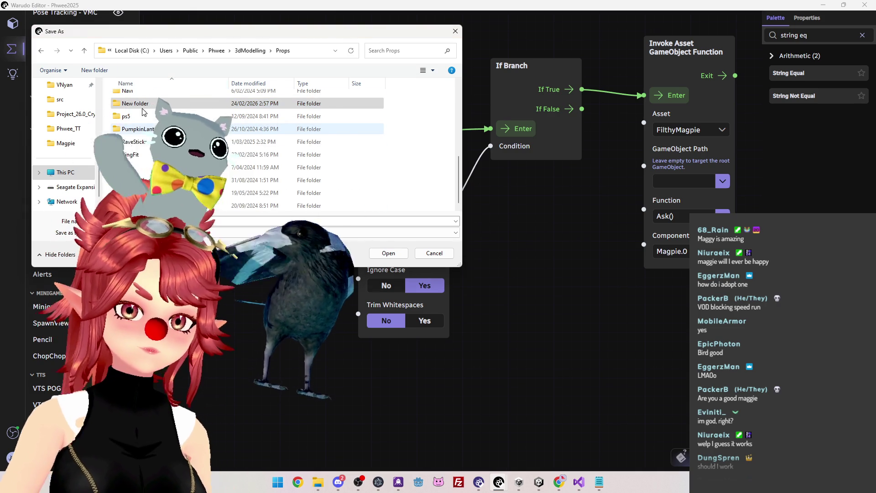
{"action": "key", "text": "Delete"}
Go to This PC and open the M2 Projects (E:) drive.
{"action": "left_click", "coordinate": [65, 172]}
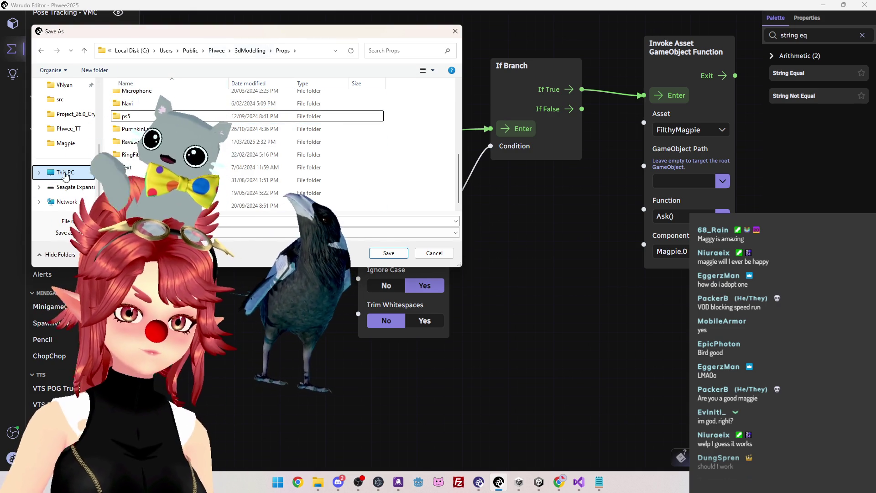
{"action": "double_click", "coordinate": [392, 99]}
{"action": "scroll", "coordinate": [291, 133], "scroll_direction": "down", "scroll_amount": 2}
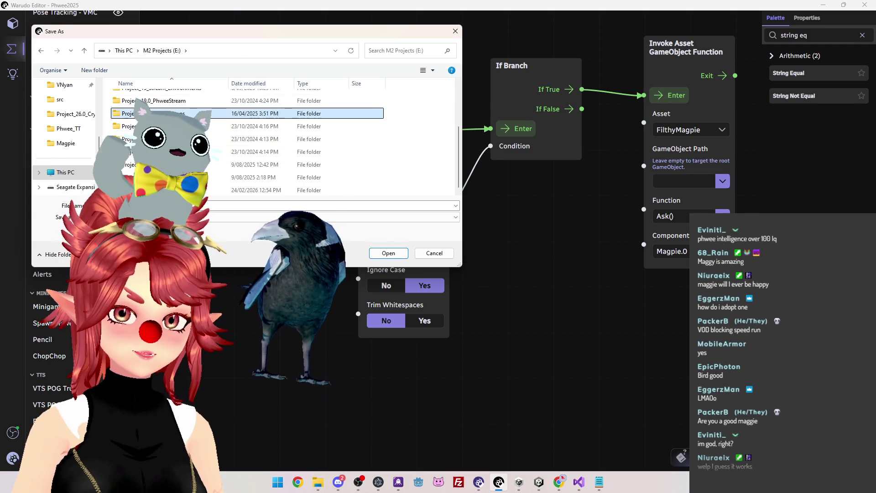
Navigate to E:\Project_25.0_AssetStore\Props\Mascots in the Save As dialog.
{"action": "double_click", "coordinate": [219, 152]}
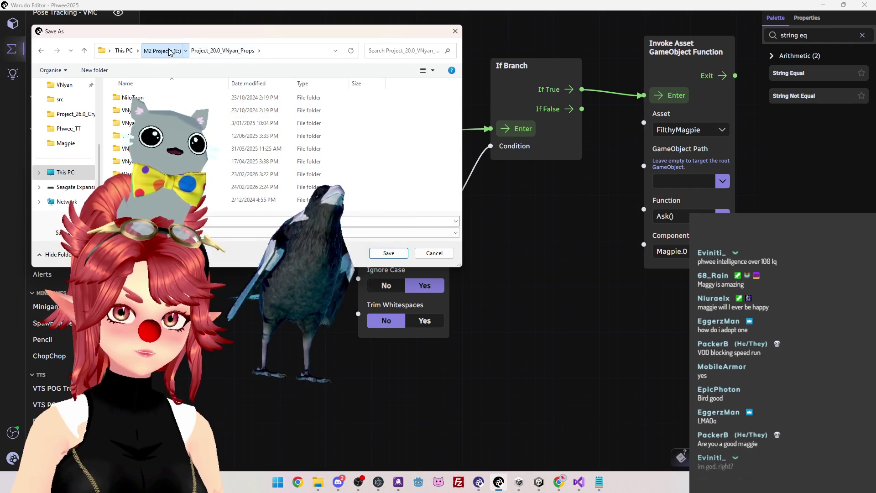
{"action": "left_click", "coordinate": [163, 51]}
{"action": "left_click", "coordinate": [65, 172]}
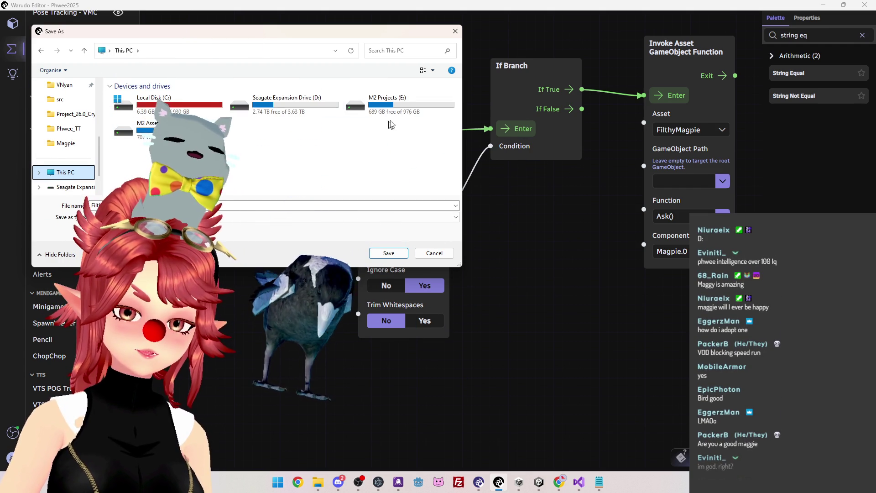
{"action": "double_click", "coordinate": [385, 109]}
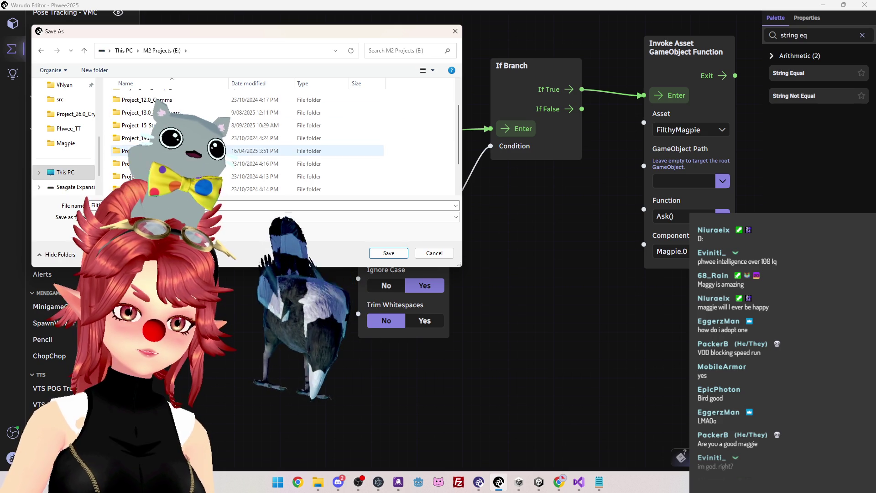
{"action": "scroll", "coordinate": [246, 150], "scroll_direction": "down", "scroll_amount": 1}
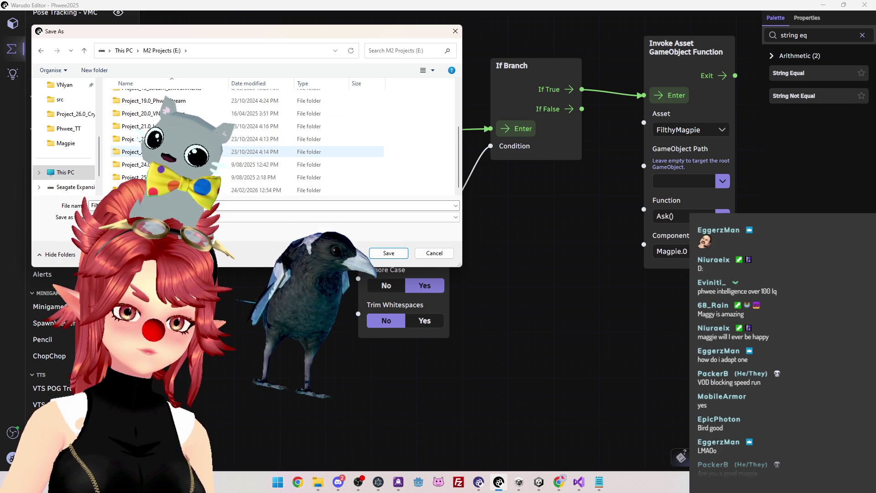
{"action": "scroll", "coordinate": [274, 146], "scroll_direction": "up", "scroll_amount": 5}
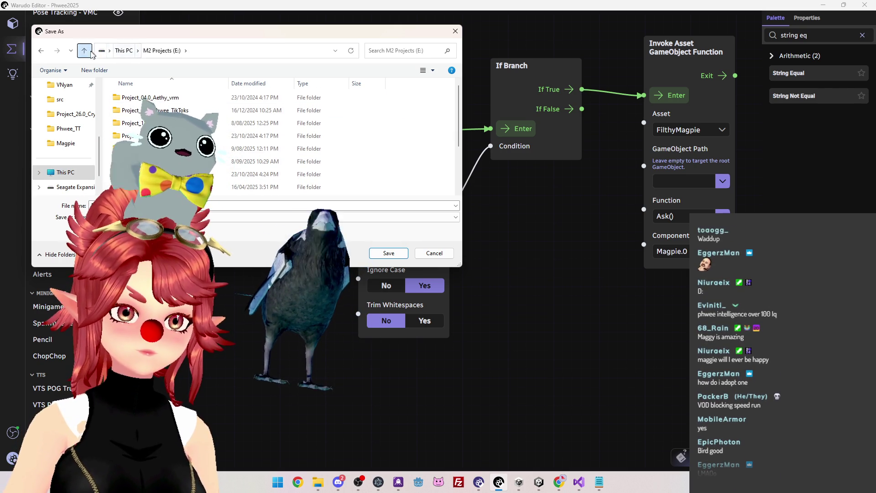
{"action": "scroll", "coordinate": [182, 137], "scroll_direction": "down", "scroll_amount": 2}
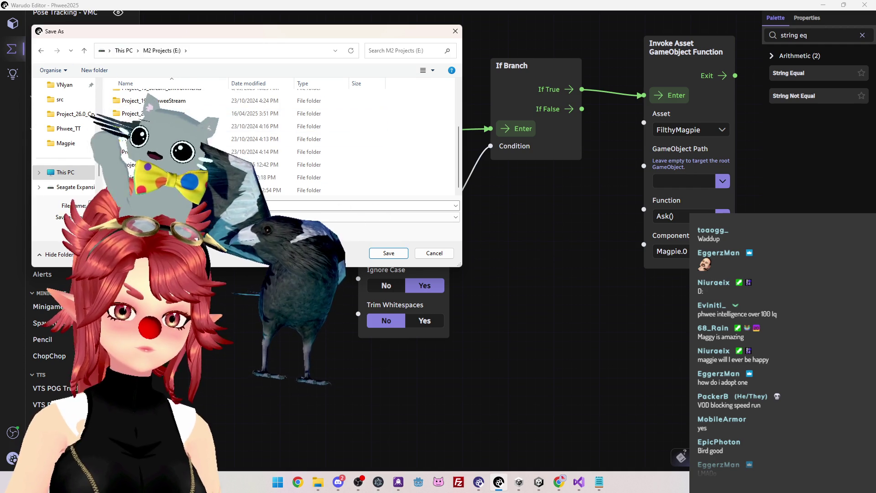
{"action": "double_click", "coordinate": [160, 177]}
{"action": "double_click", "coordinate": [160, 98]}
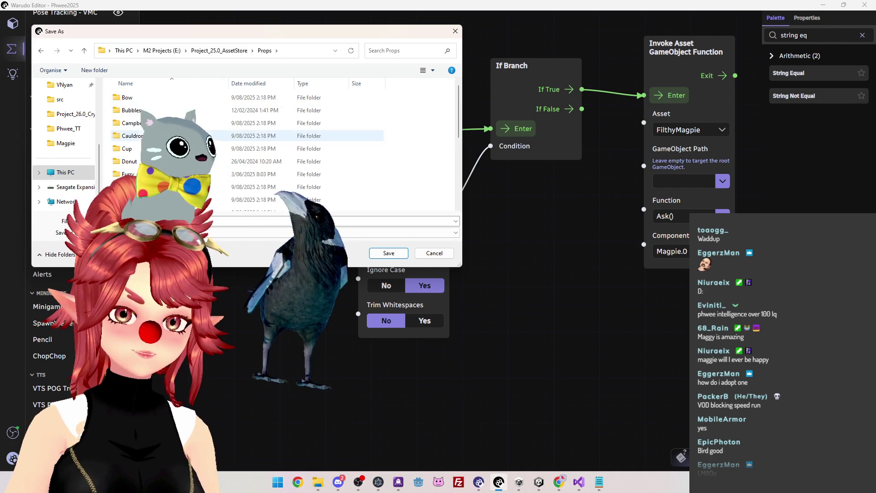
{"action": "scroll", "coordinate": [274, 146], "scroll_direction": "down", "scroll_amount": 5}
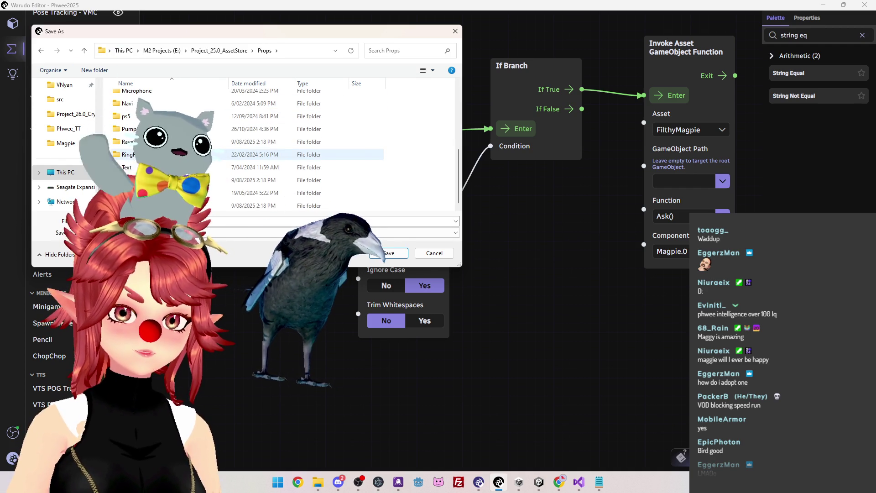
{"action": "scroll", "coordinate": [173, 154], "scroll_direction": "up", "scroll_amount": 2}
{"action": "double_click", "coordinate": [174, 155]}
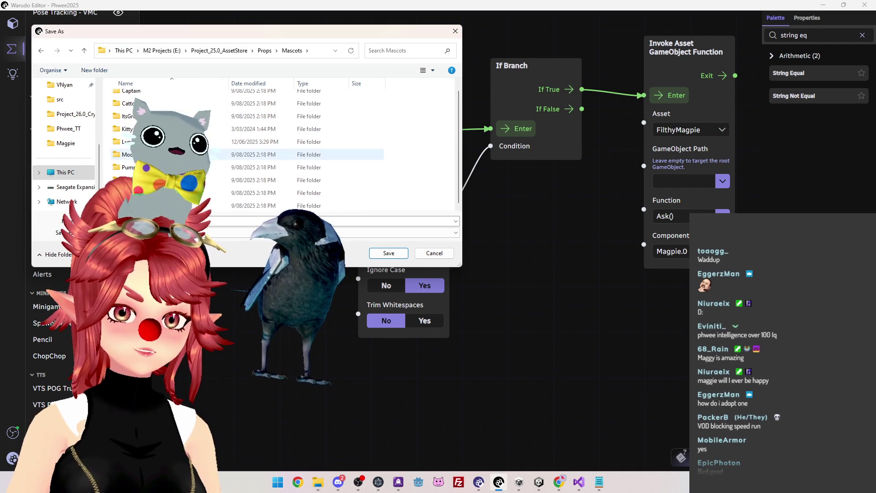
Create a FilthyMagpie folder in Mascots and save the blueprint export inside it.
{"action": "left_click", "coordinate": [95, 69]}
{"action": "type", "text": "Filthy"}
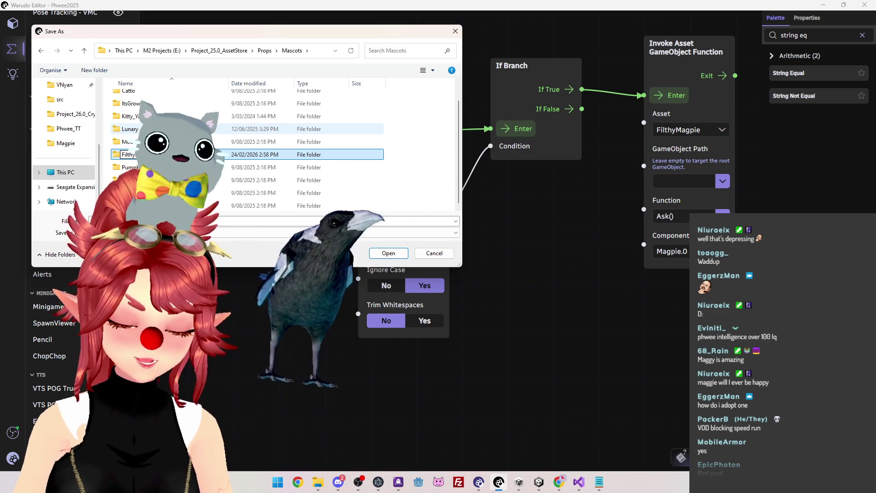
{"action": "key", "text": "Return"}
{"action": "double_click", "coordinate": [162, 107]}
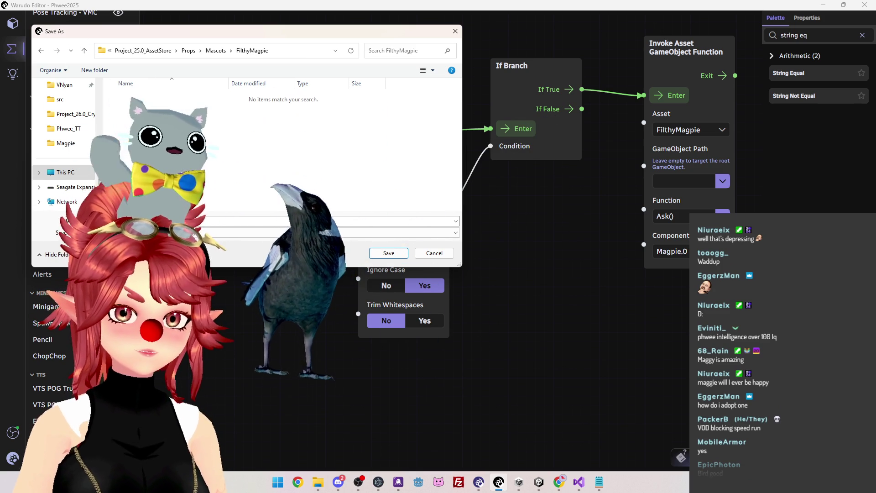
{"action": "left_click", "coordinate": [389, 252]}
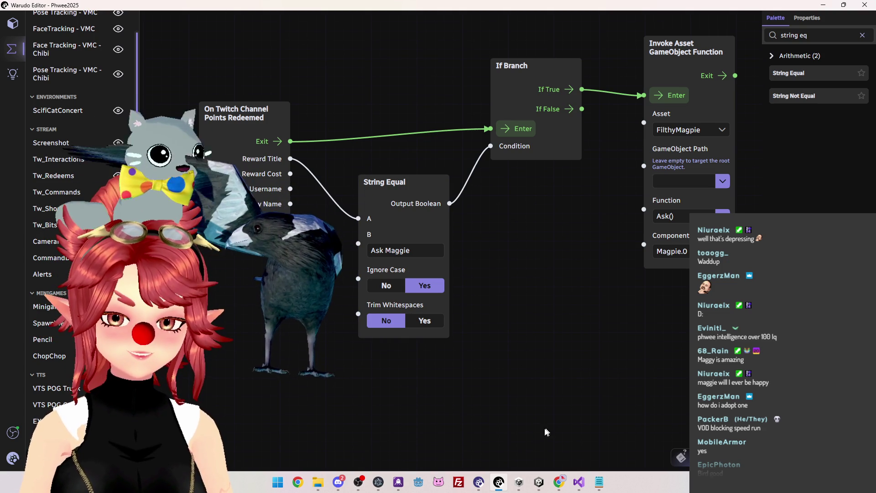
Bring up the Props File Explorer window and select the newest 46,147 KB prop file.
{"action": "mouse_move", "coordinate": [321, 477]}
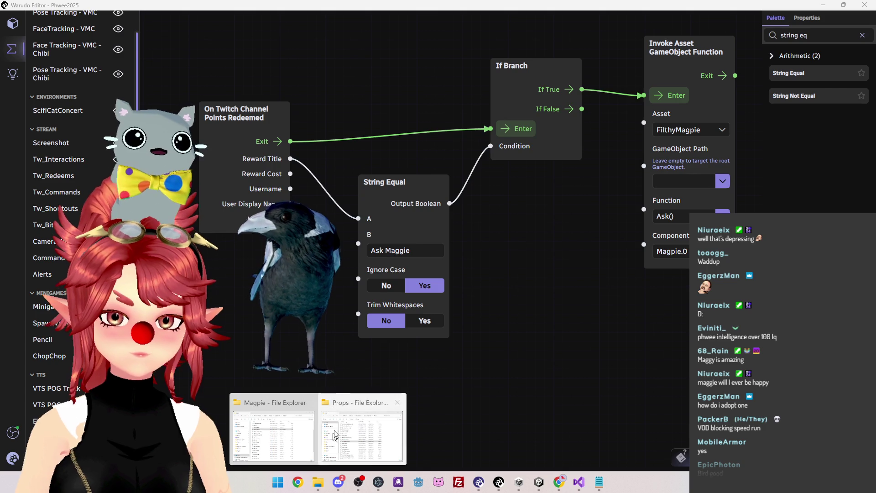
{"action": "left_click", "coordinate": [327, 458]}
{"action": "left_click", "coordinate": [346, 272]}
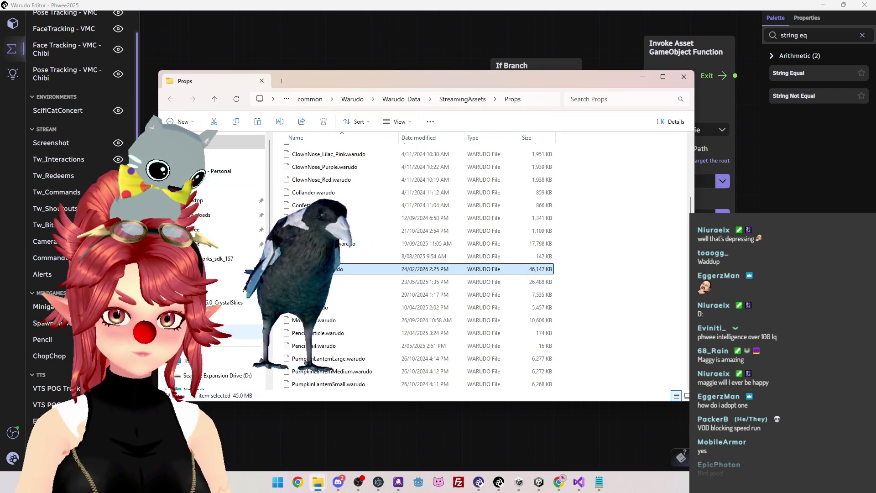
Open E:\Project_25.0_AssetStore\Props\Mascots\FilthyMagpie and paste FilthyMagpie.warudo next to the blueprint JSON.
{"action": "left_click", "coordinate": [228, 331]}
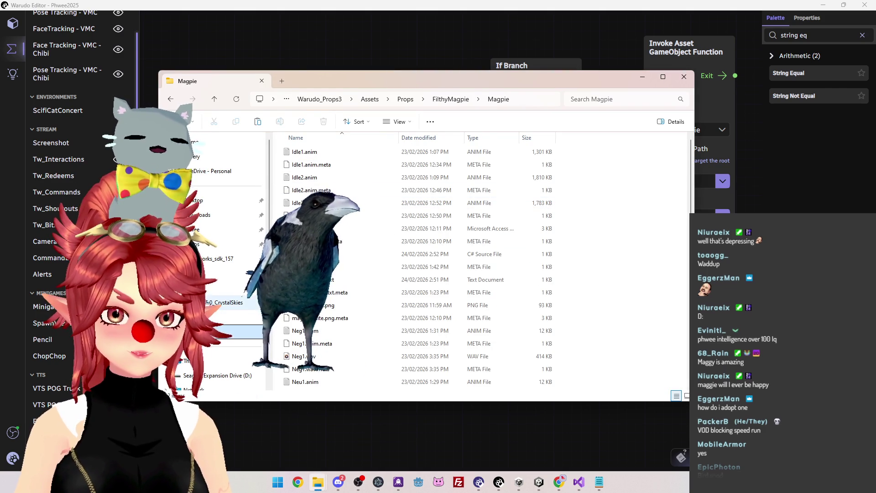
{"action": "scroll", "coordinate": [219, 251], "scroll_direction": "down", "scroll_amount": 1}
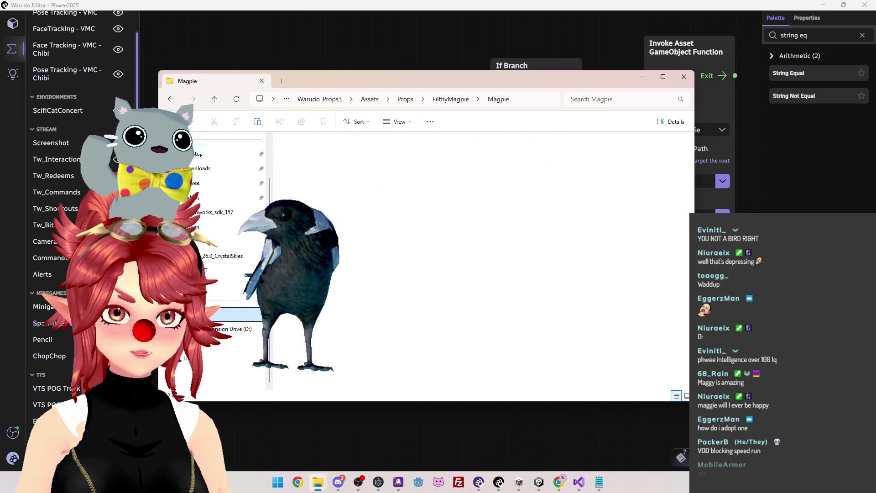
{"action": "left_click", "coordinate": [563, 165]}
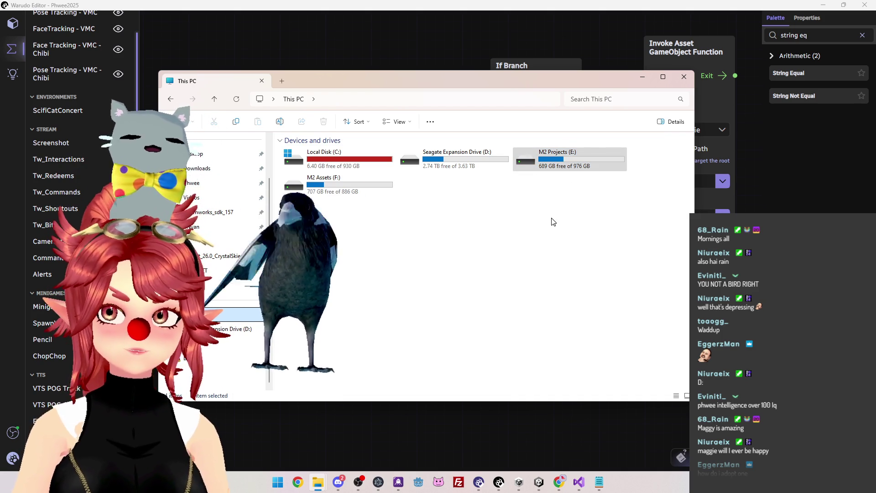
{"action": "double_click", "coordinate": [536, 170]}
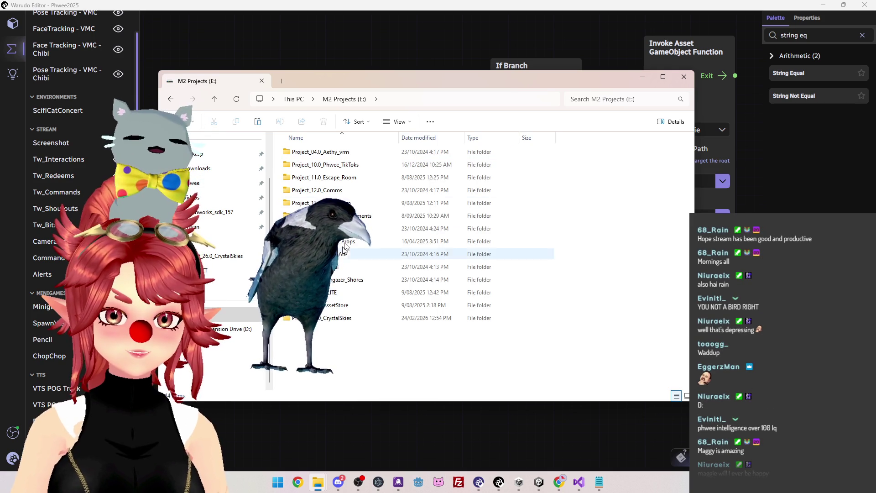
{"action": "double_click", "coordinate": [346, 305]}
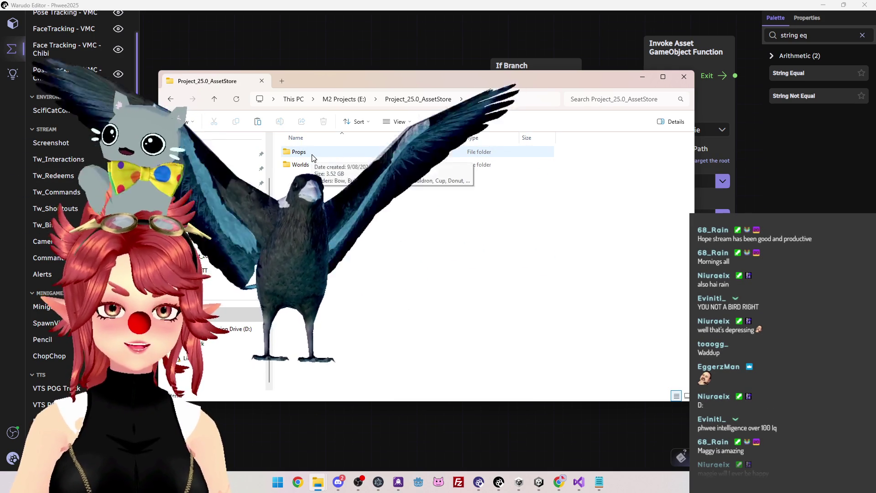
{"action": "double_click", "coordinate": [311, 155]}
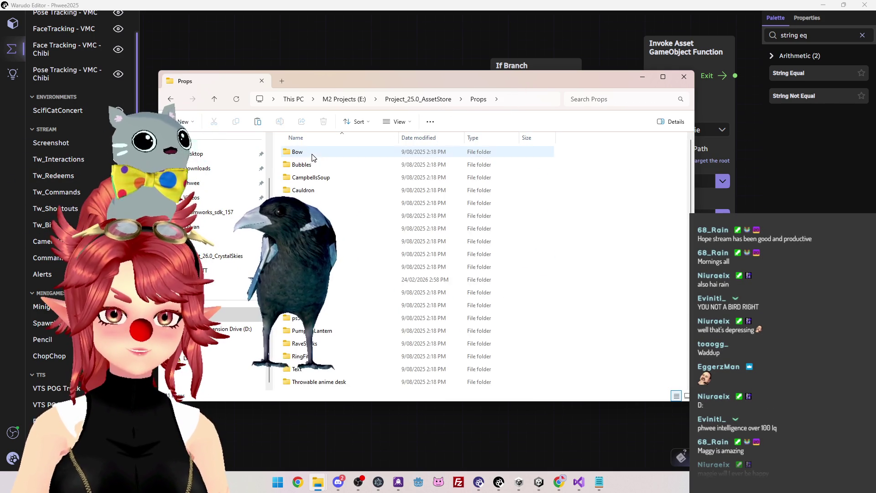
{"action": "scroll", "coordinate": [335, 281], "scroll_direction": "down", "scroll_amount": 1}
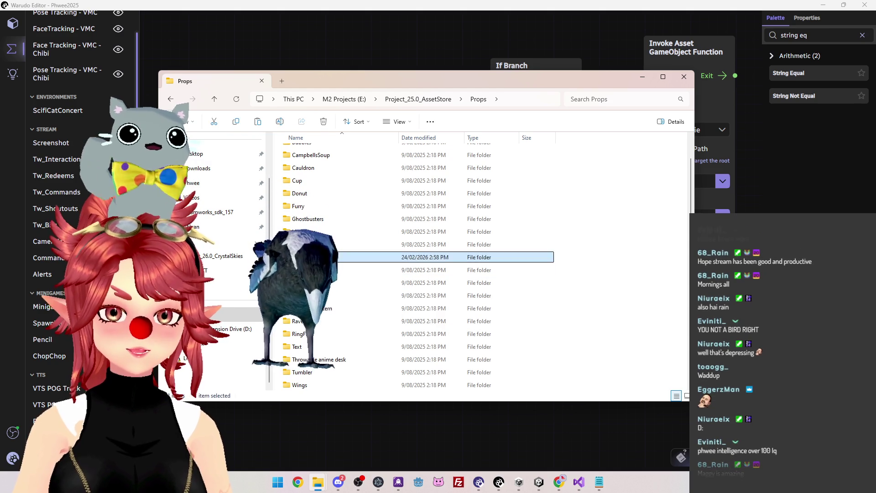
{"action": "double_click", "coordinate": [310, 257]}
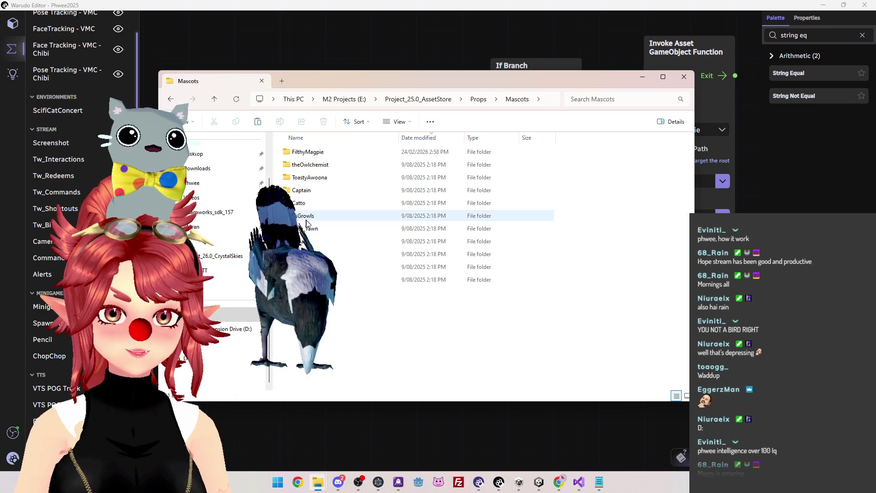
{"action": "double_click", "coordinate": [299, 151]}
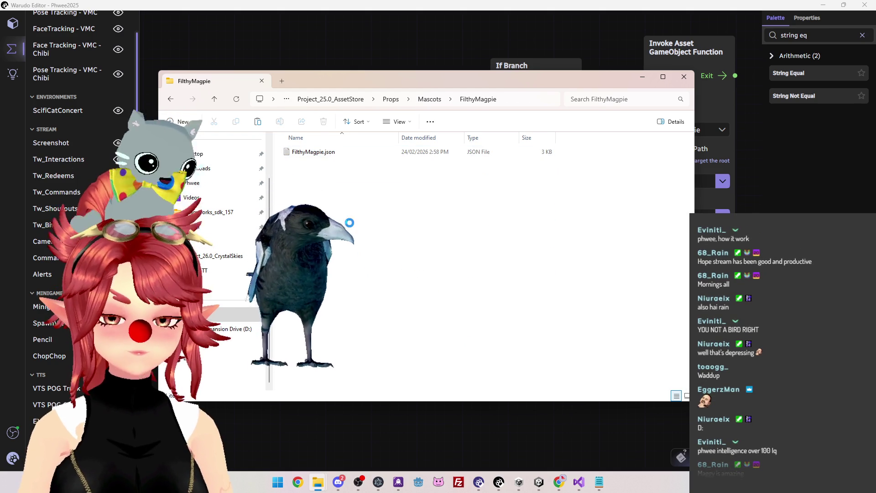
{"action": "key", "text": "ctrl+v"}
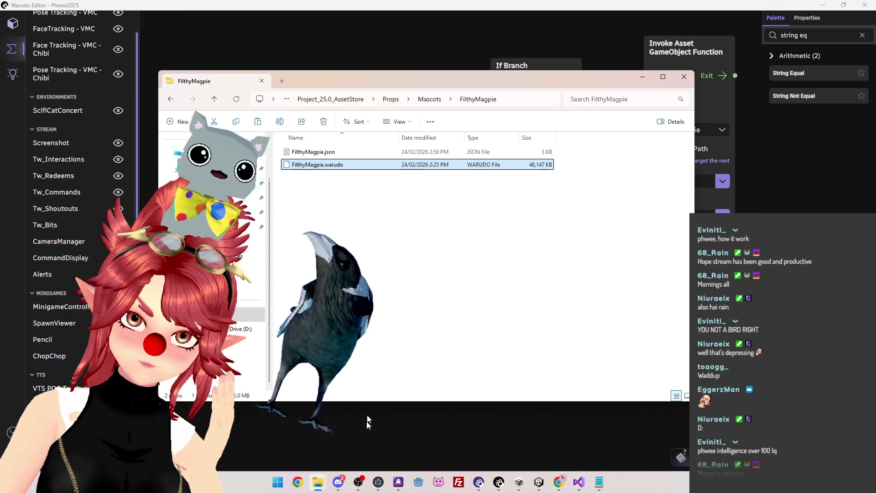
{"action": "left_click", "coordinate": [338, 482]}
{"action": "key", "text": "super+Down"}
{"action": "key", "text": "super+Down"}
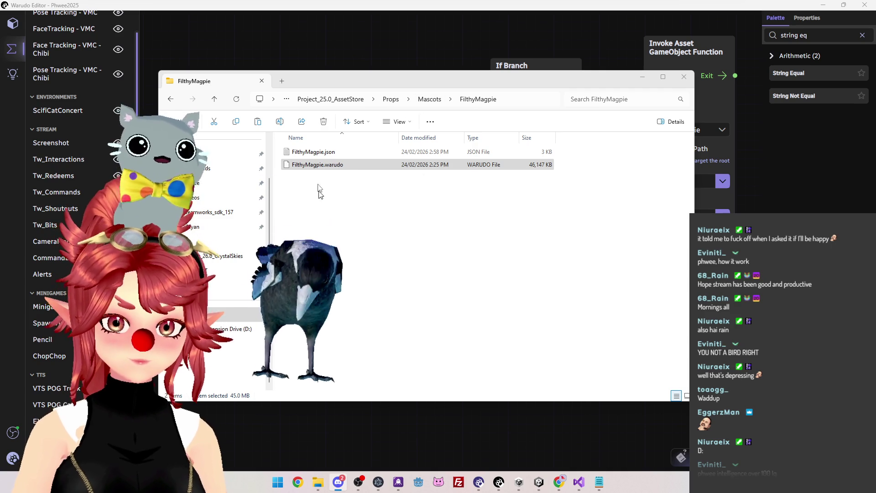
{"action": "left_click_drag", "start_coordinate": [323, 198], "coordinate": [401, 150]}
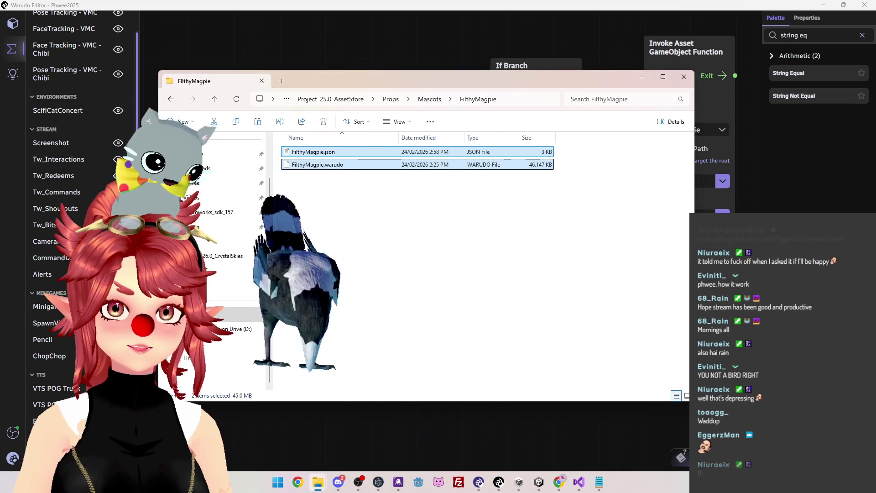
{"action": "key", "text": "alt+Tab"}
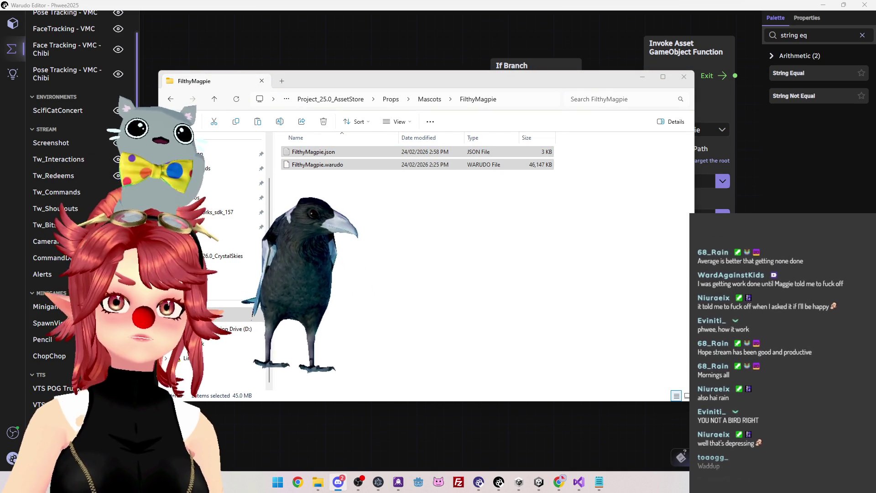
{"action": "key", "text": "alt+Tab"}
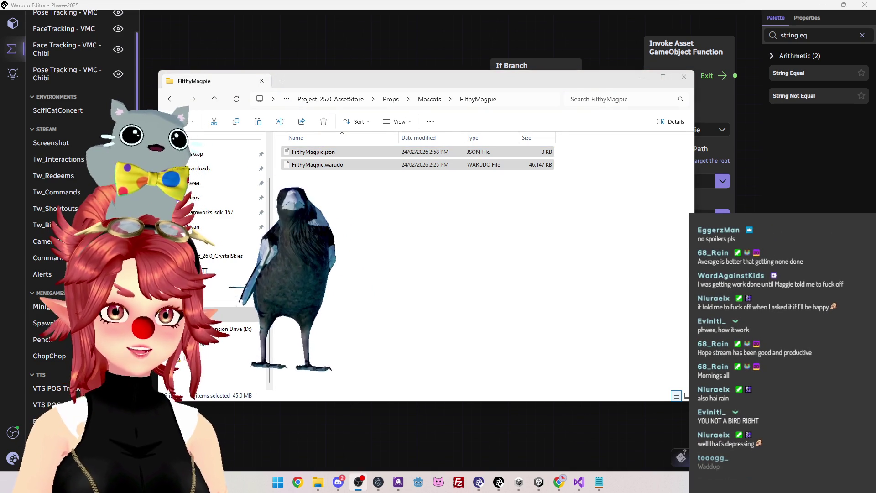
{"action": "left_click_drag", "start_coordinate": [527, 80], "coordinate": [543, 67]}
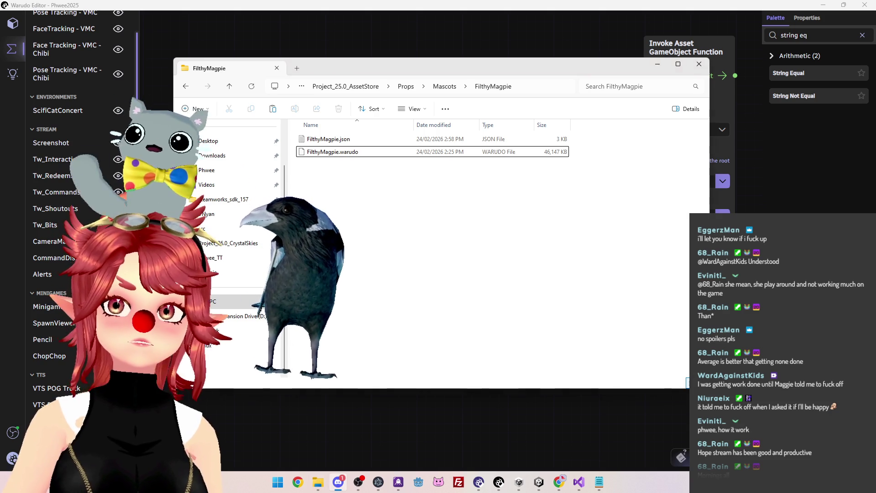
{"action": "key", "text": "alt+Tab"}
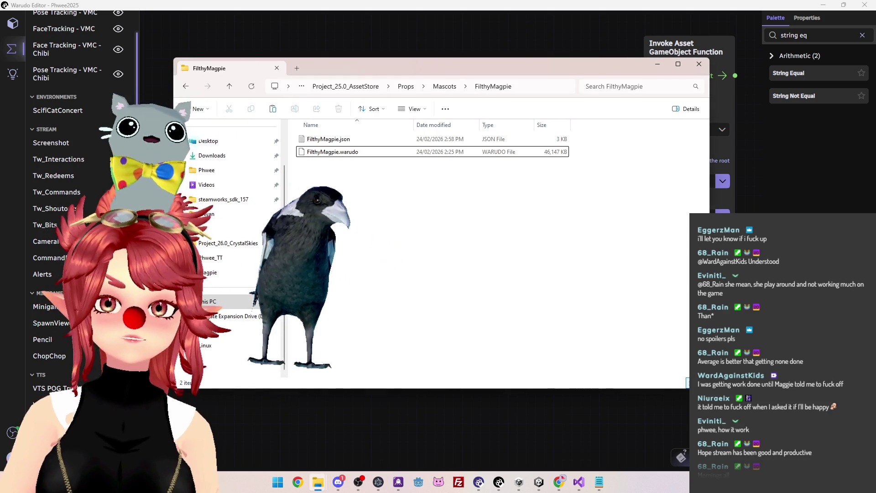
{"action": "key", "text": "alt+Tab"}
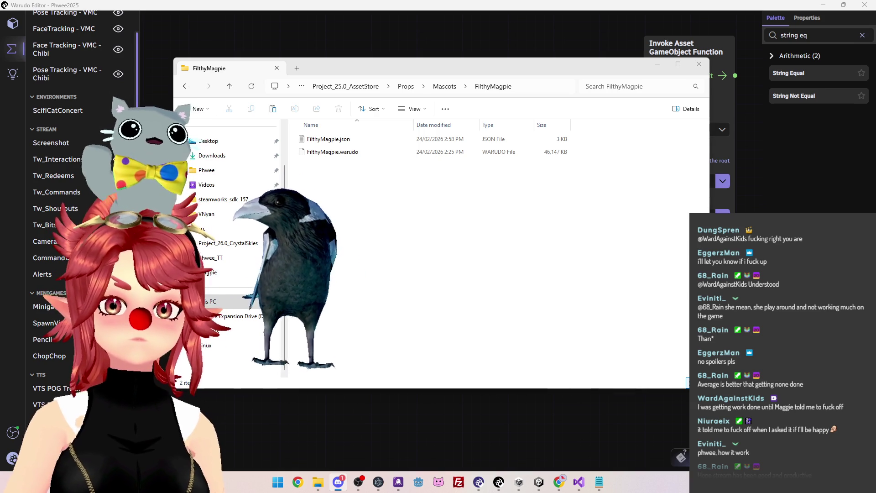
{"action": "key", "text": "alt+Tab"}
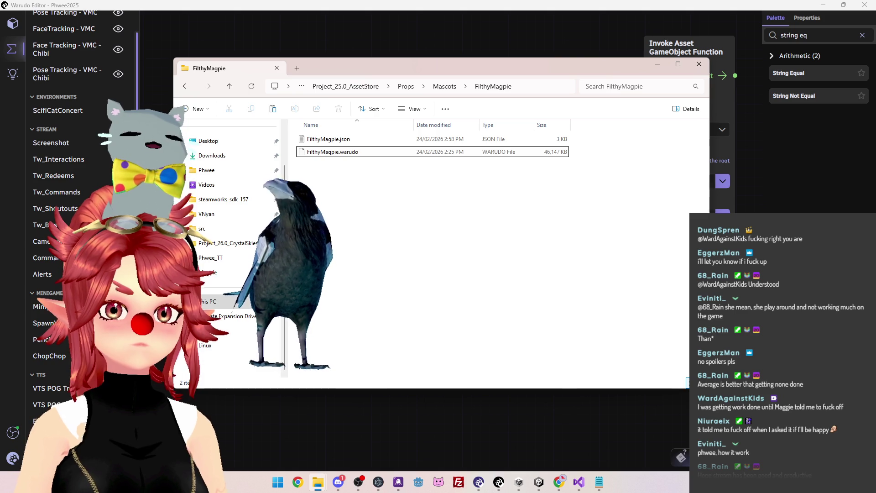
{"action": "left_click_drag", "start_coordinate": [478, 69], "coordinate": [490, 65]}
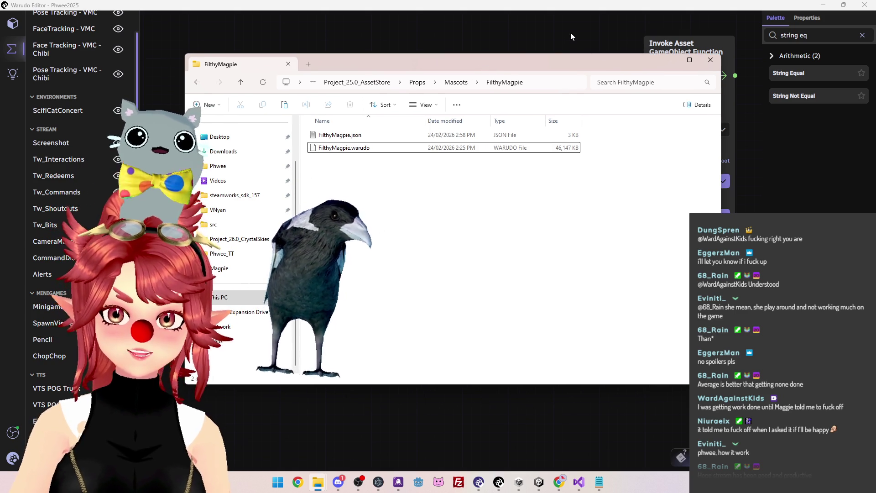
Bring Warudo Editor's graph to the front and search the Start menu for 'da' to find DaVinci Resolve.
{"action": "left_click", "coordinate": [570, 32]}
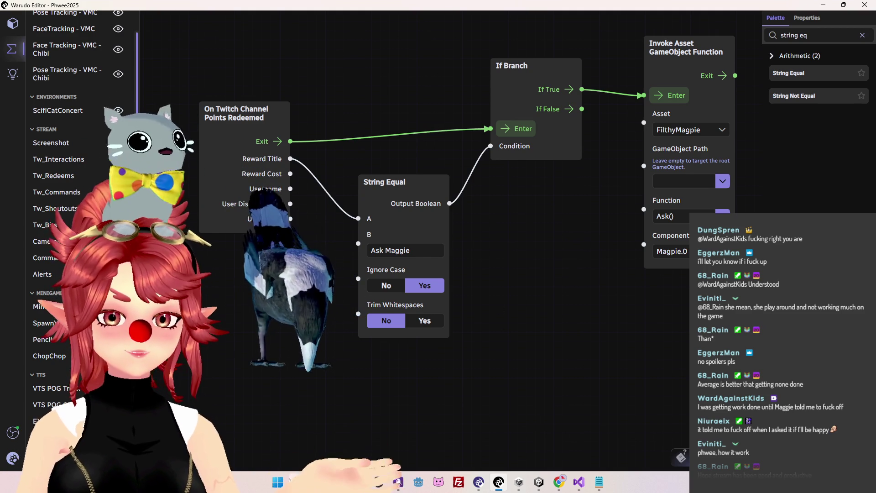
{"action": "left_click", "coordinate": [279, 483]}
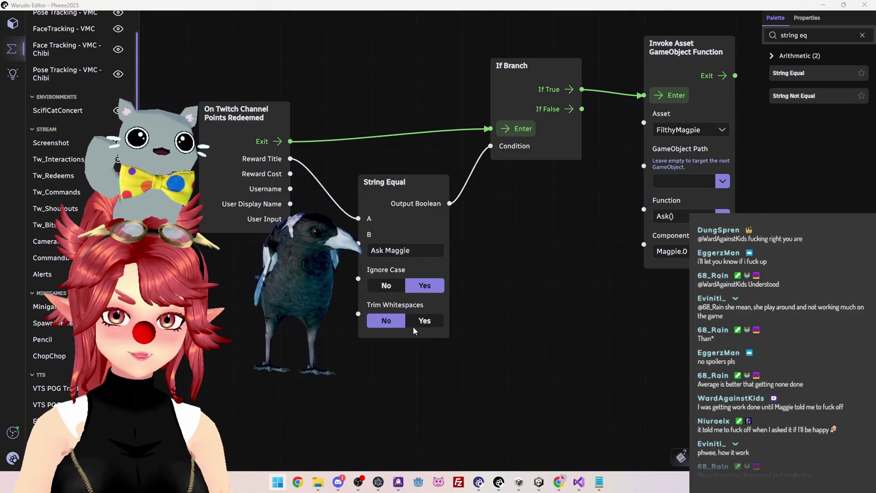
{"action": "type", "text": "daVinci Resolve"}
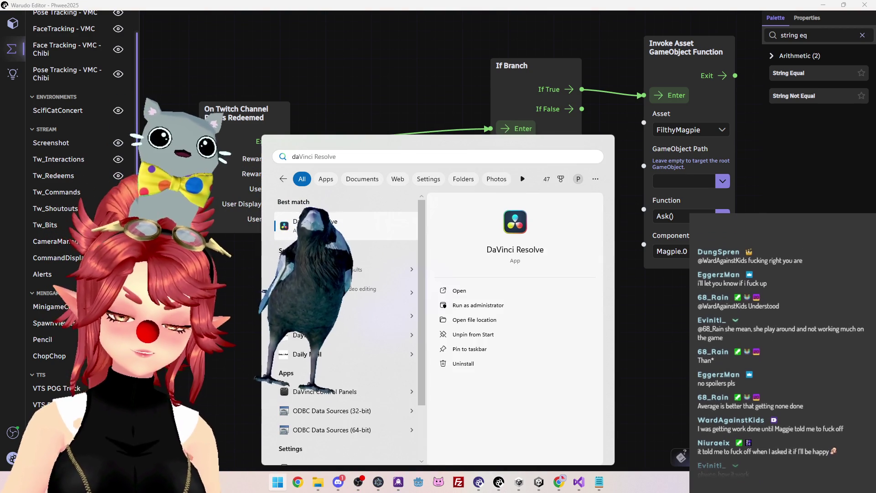
Launch DaVinci Resolve and highlight the Neu4 voice line in Magpie_Script.txt.
{"action": "key", "text": "Return"}
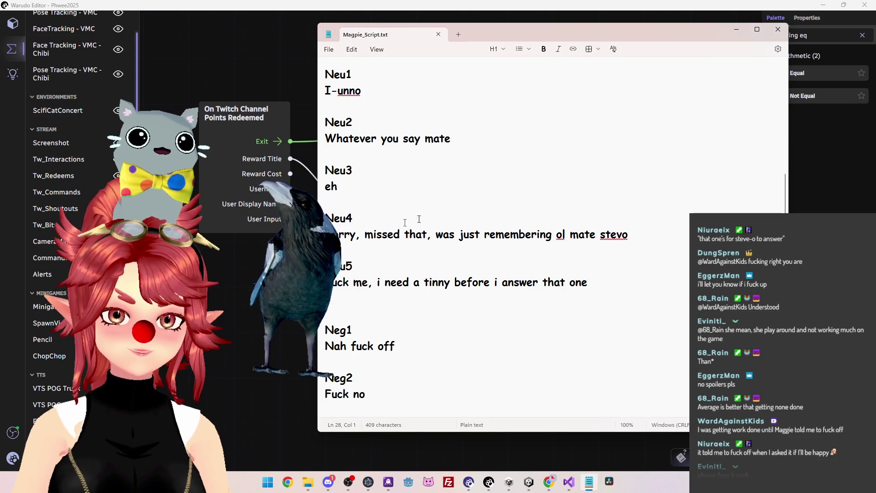
{"action": "left_click_drag", "start_coordinate": [628, 234], "coordinate": [335, 234]}
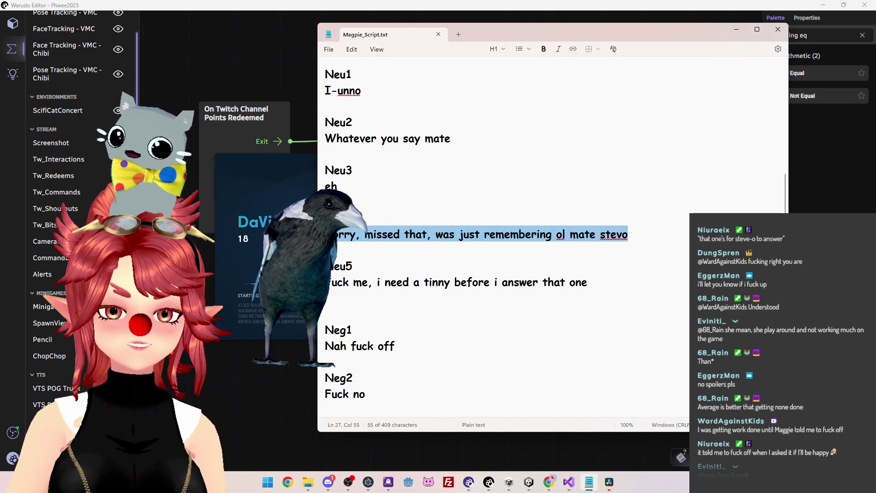
{"action": "left_click", "coordinate": [622, 234]}
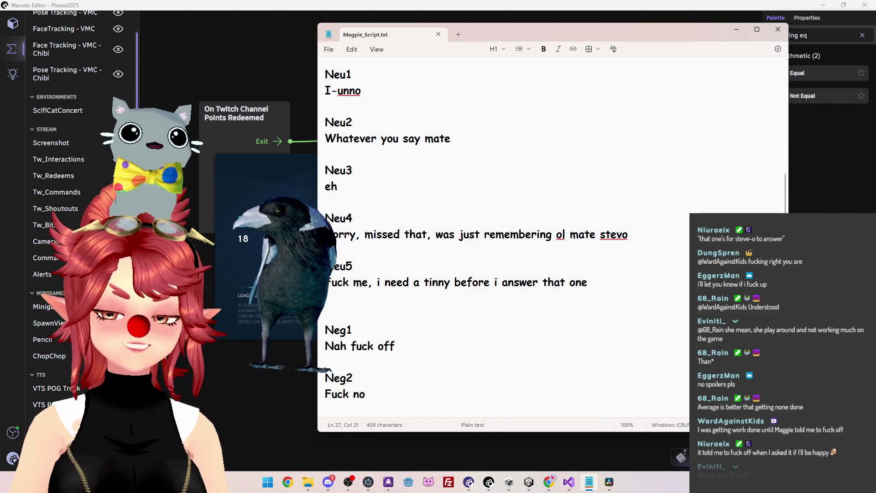
{"action": "left_click_drag", "start_coordinate": [622, 234], "coordinate": [340, 234]}
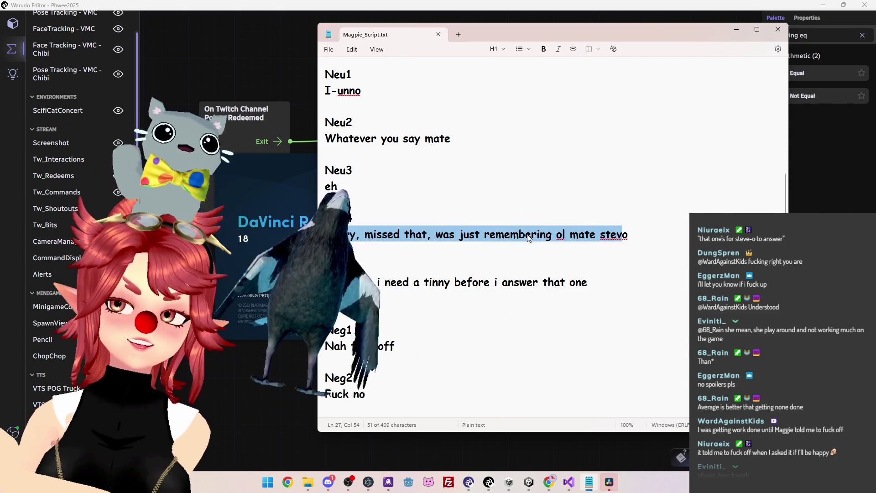
{"action": "key", "text": "End"}
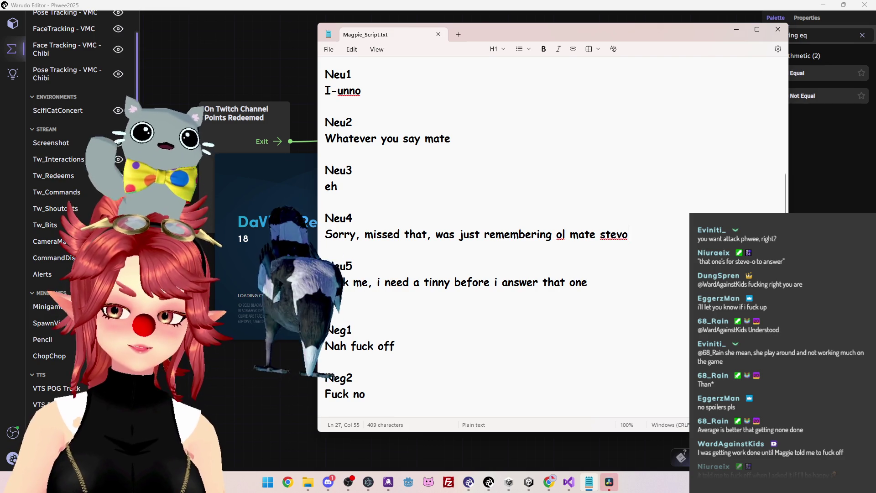
{"action": "left_click_drag", "start_coordinate": [638, 235], "coordinate": [360, 237]}
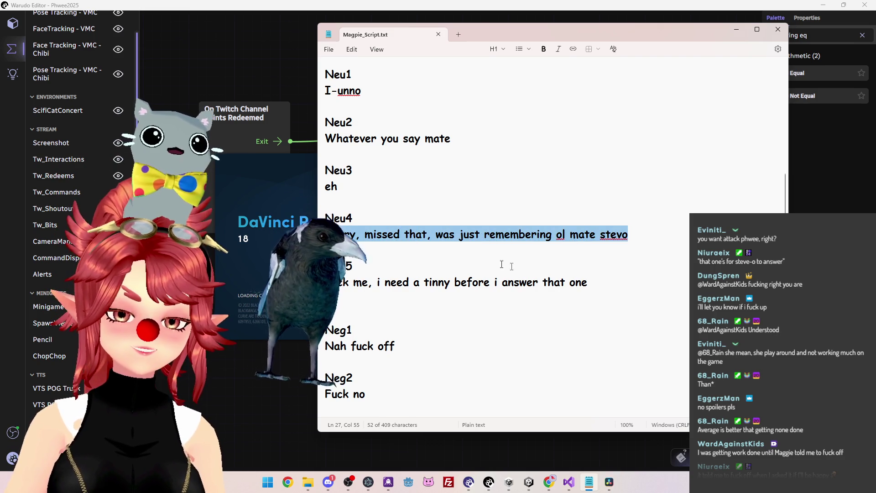
{"action": "left_click", "coordinate": [629, 235]}
Move the Magpie_Script Notepad window further left.
{"action": "left_click_drag", "start_coordinate": [542, 25], "coordinate": [503, 34]}
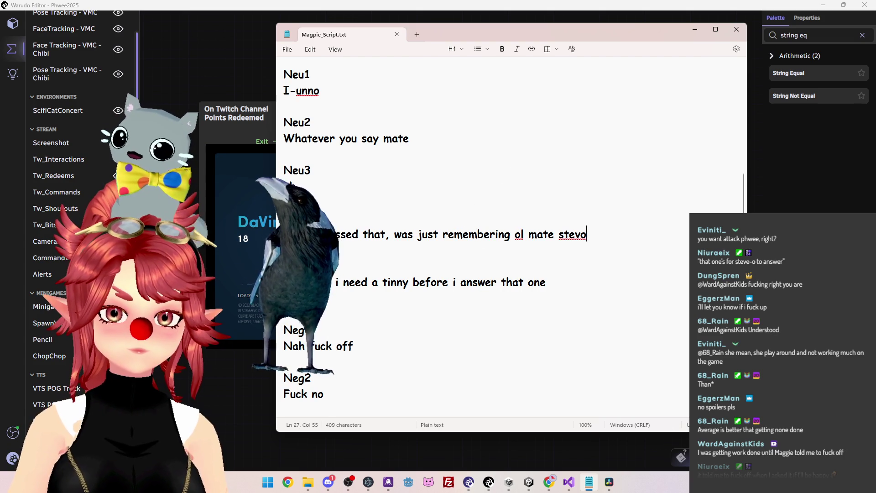
{"action": "left_click_drag", "start_coordinate": [554, 34], "coordinate": [577, 44]}
{"action": "scroll", "coordinate": [543, 204], "scroll_direction": "up", "scroll_amount": 4}
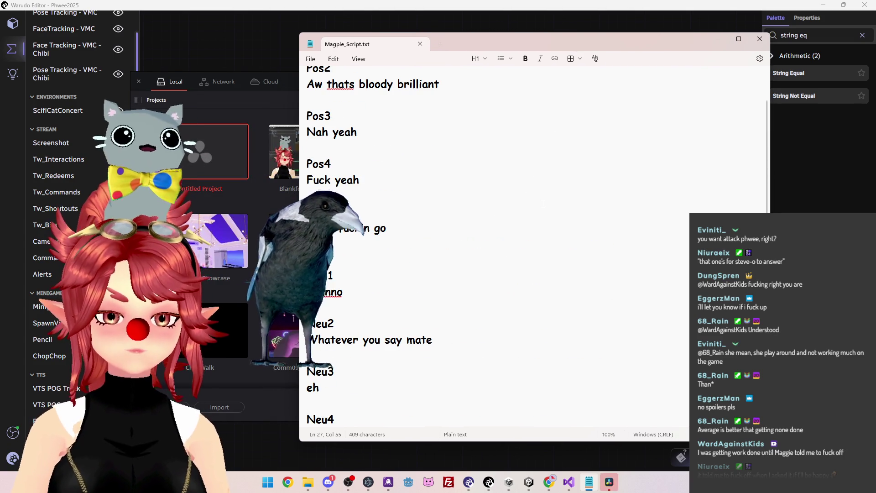
{"action": "scroll", "coordinate": [543, 203], "scroll_direction": "up", "scroll_amount": 2}
{"action": "left_click_drag", "start_coordinate": [608, 46], "coordinate": [640, 35]}
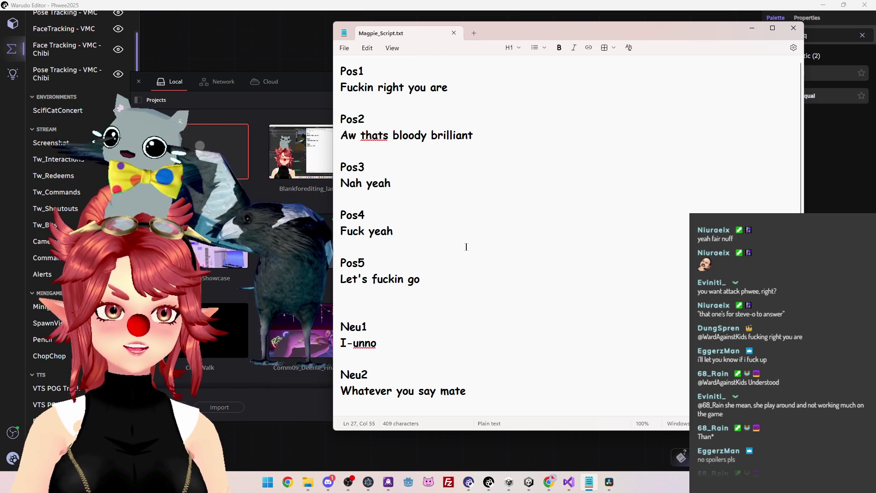
{"action": "scroll", "coordinate": [520, 228], "scroll_direction": "down", "scroll_amount": 3}
{"action": "scroll", "coordinate": [520, 228], "scroll_direction": "up", "scroll_amount": 3}
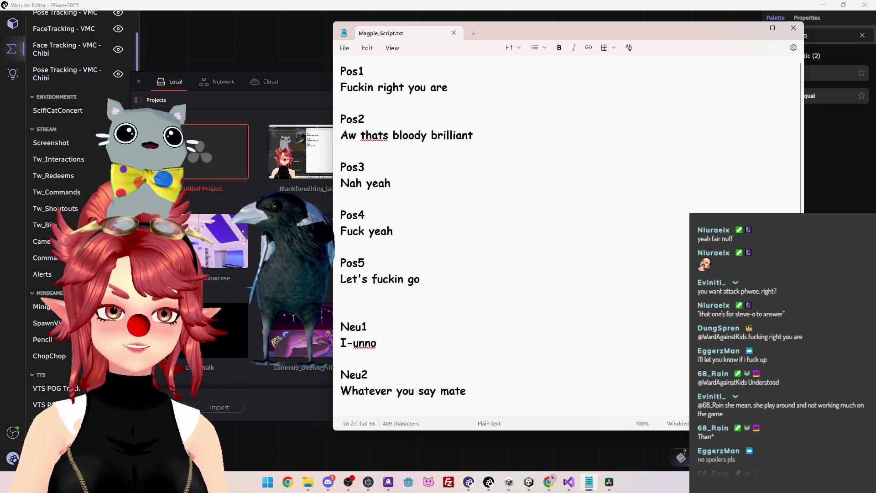
{"action": "scroll", "coordinate": [520, 228], "scroll_direction": "down", "scroll_amount": 1}
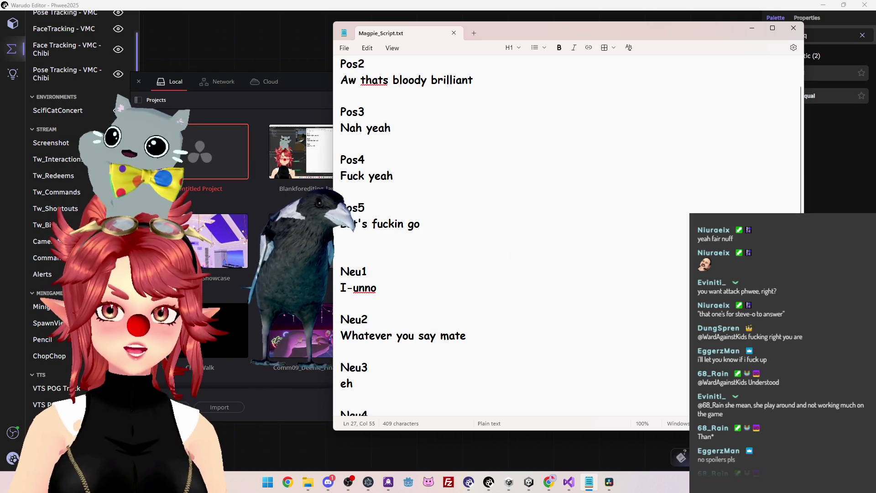
{"action": "scroll", "coordinate": [471, 230], "scroll_direction": "down", "scroll_amount": 4}
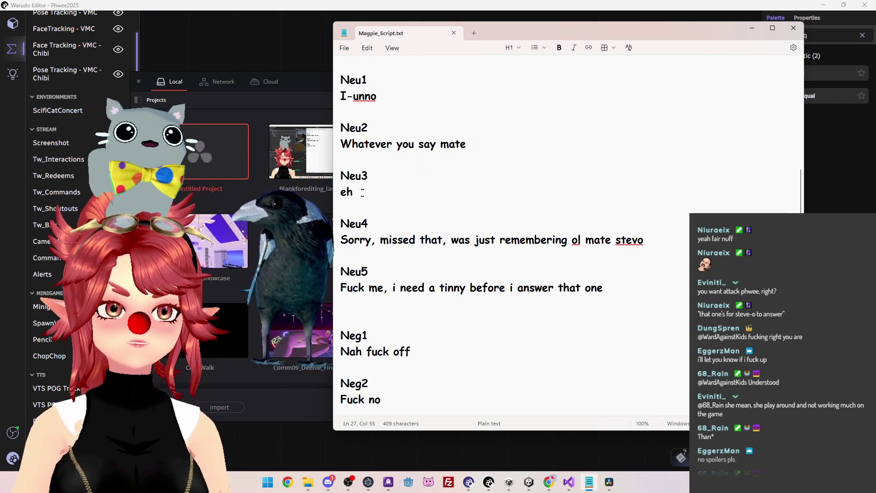
{"action": "scroll", "coordinate": [468, 210], "scroll_direction": "down", "scroll_amount": 1}
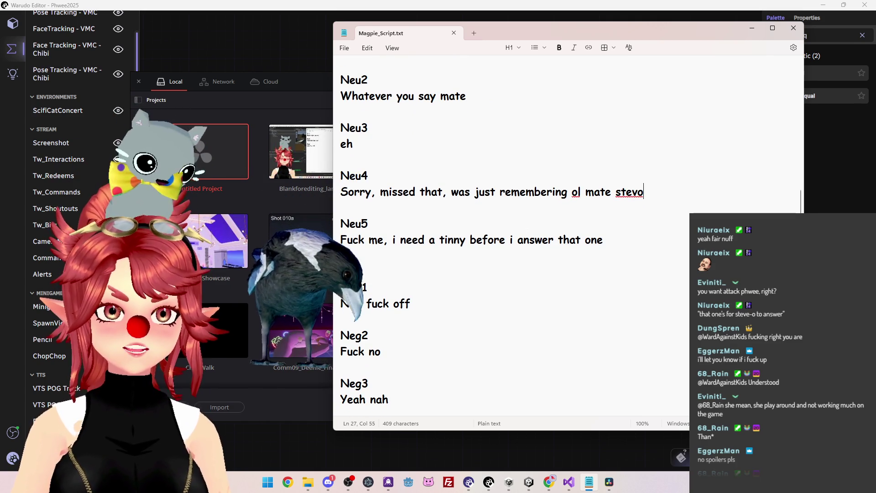
{"action": "scroll", "coordinate": [472, 229], "scroll_direction": "down", "scroll_amount": 1}
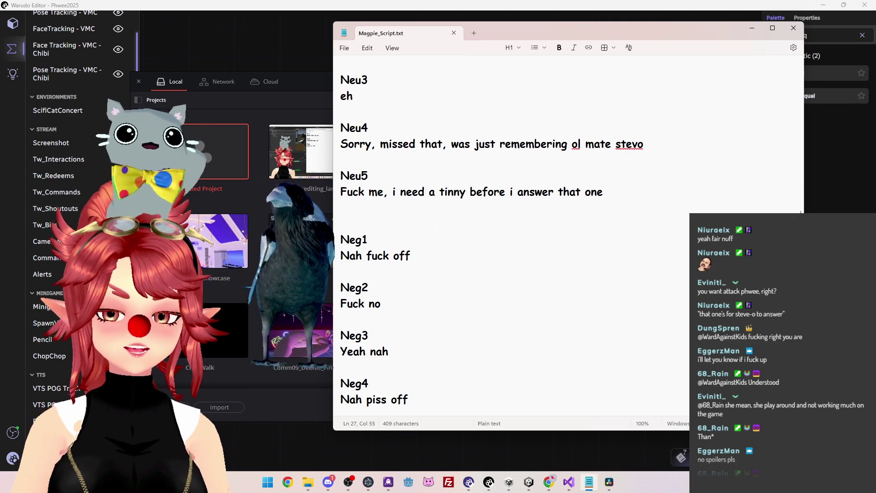
{"action": "scroll", "coordinate": [440, 219], "scroll_direction": "down", "scroll_amount": 2}
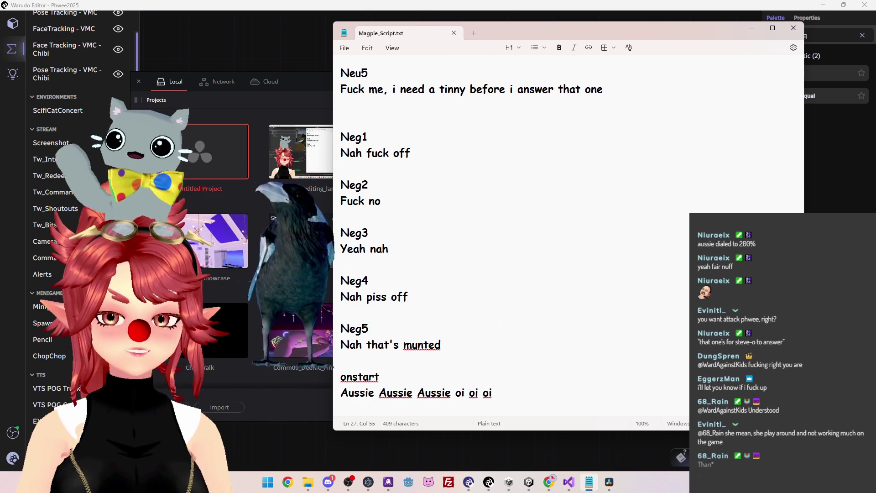
{"action": "scroll", "coordinate": [458, 297], "scroll_direction": "up", "scroll_amount": 9}
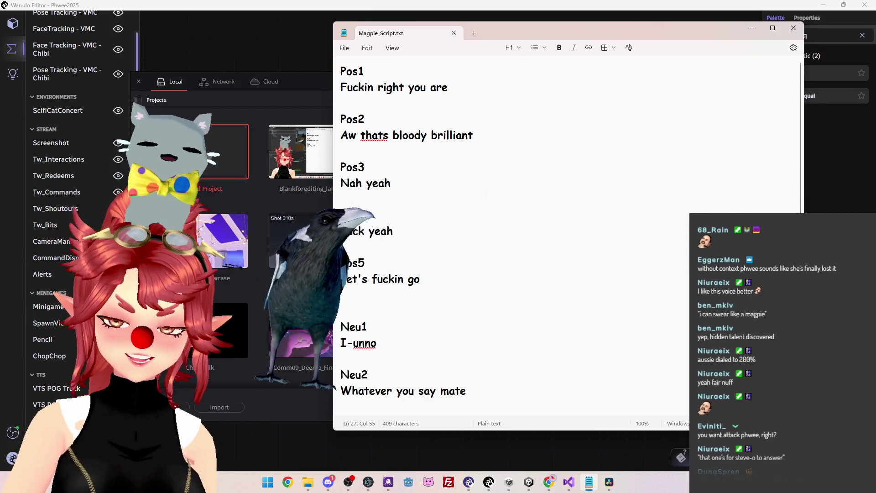
{"action": "scroll", "coordinate": [511, 238], "scroll_direction": "down", "scroll_amount": 2}
{"action": "scroll", "coordinate": [511, 238], "scroll_direction": "down", "scroll_amount": 7}
{"action": "scroll", "coordinate": [524, 181], "scroll_direction": "up", "scroll_amount": 9}
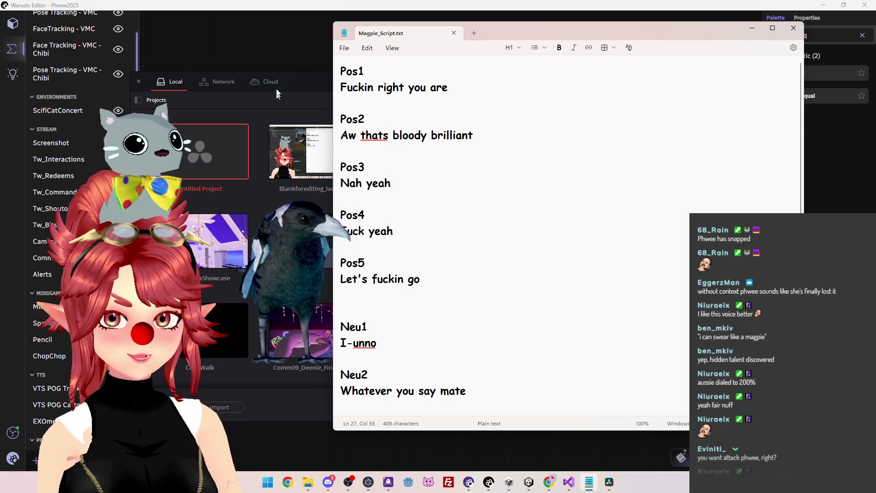
Open the Blankforediting_landscape project and place the playhead at about 11 seconds.
{"action": "double_click", "coordinate": [291, 165]}
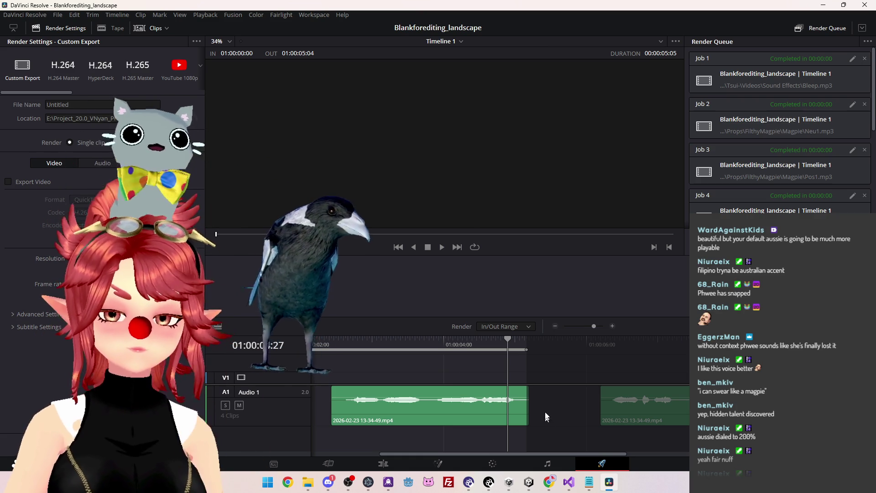
{"action": "scroll", "coordinate": [544, 404], "scroll_direction": "down", "scroll_amount": 5}
{"action": "scroll", "coordinate": [533, 415], "scroll_direction": "up", "scroll_amount": 1}
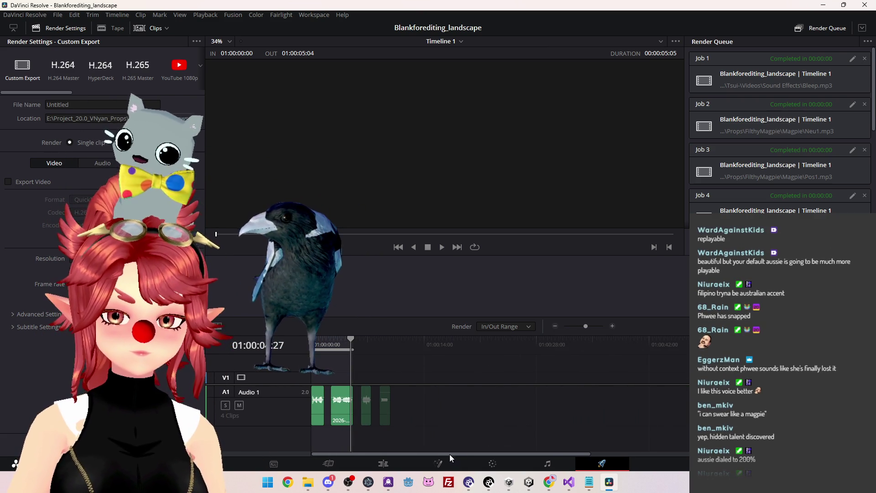
{"action": "left_click", "coordinate": [409, 341]}
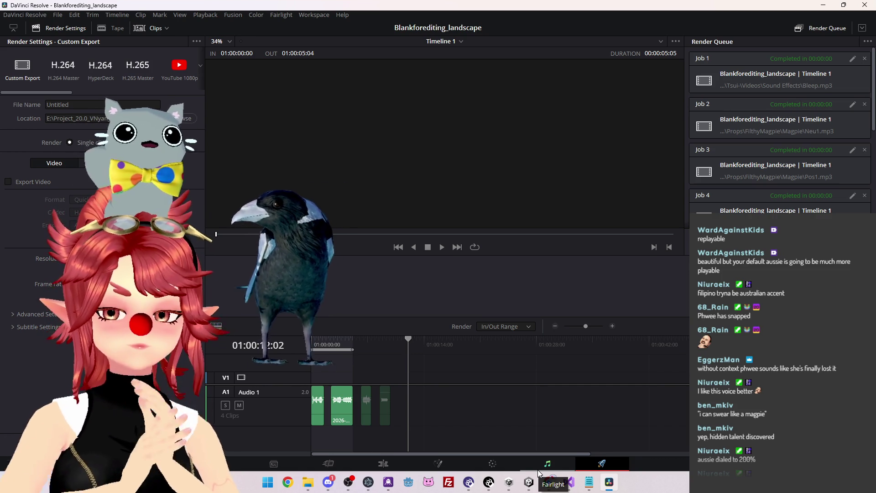
{"action": "left_click", "coordinate": [489, 482]}
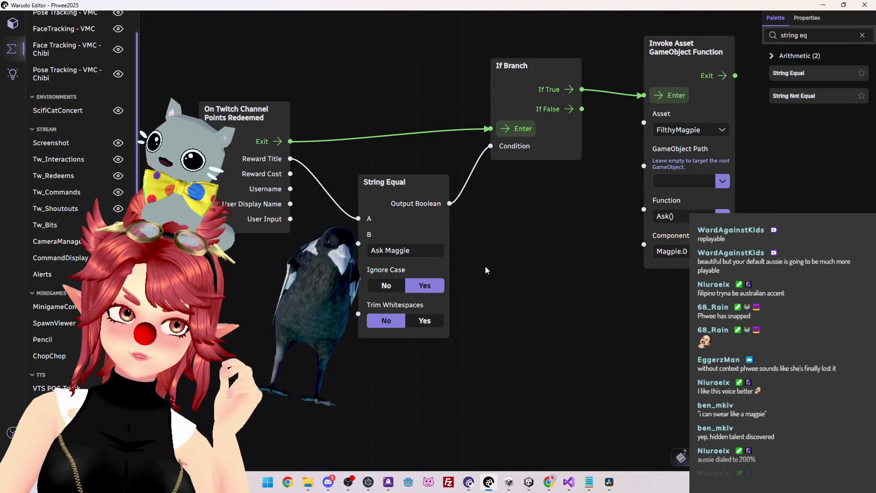
{"action": "left_click_drag", "start_coordinate": [673, 48], "coordinate": [681, 66]}
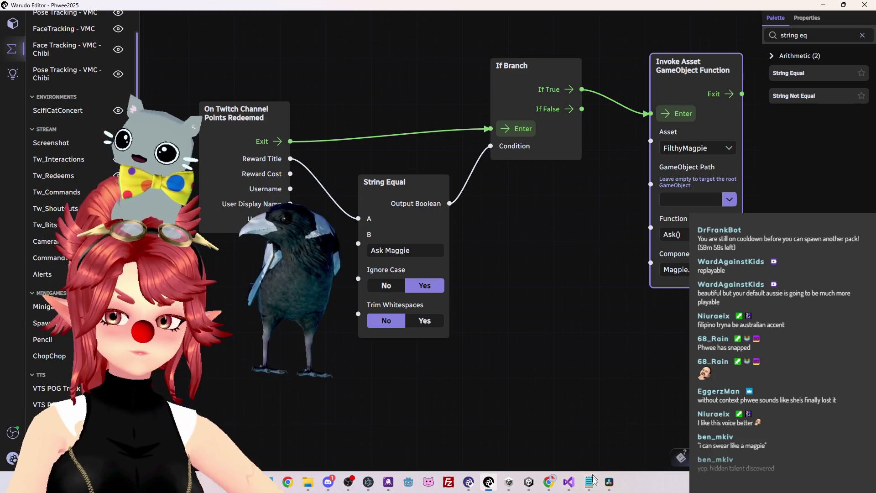
{"action": "mouse_move", "coordinate": [597, 484]}
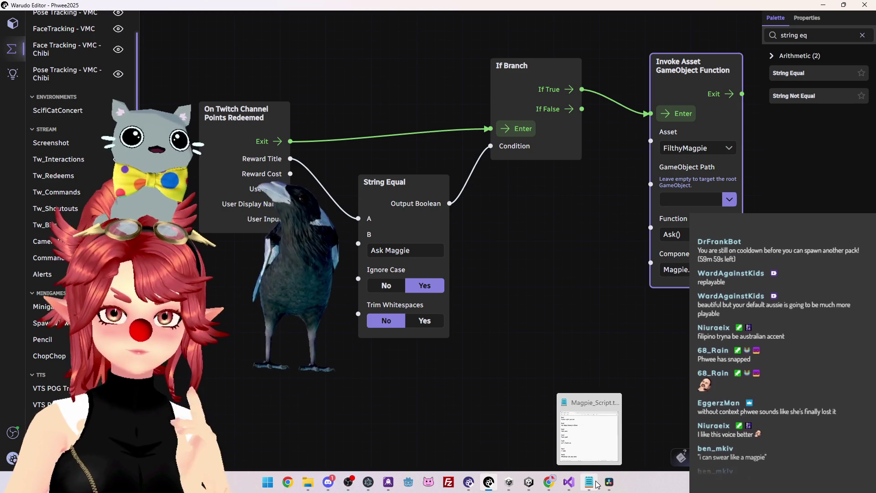
{"action": "left_click", "coordinate": [609, 483]}
{"action": "left_click_drag", "start_coordinate": [410, 340], "coordinate": [406, 340]}
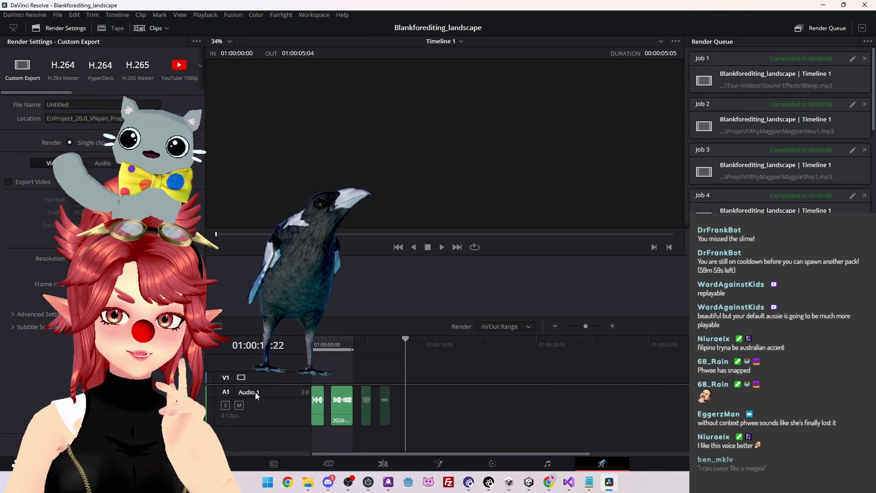
Switch to the Edit page with Shift+4, scan the Audio 1 clips, then bring Magpie_Script.txt forward.
{"action": "key", "text": "shift+4"}
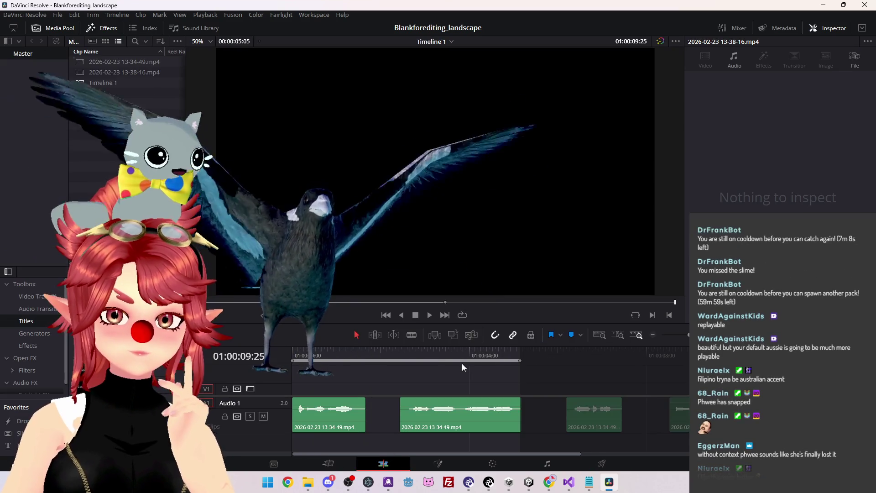
{"action": "left_click_drag", "start_coordinate": [523, 453], "coordinate": [631, 463]}
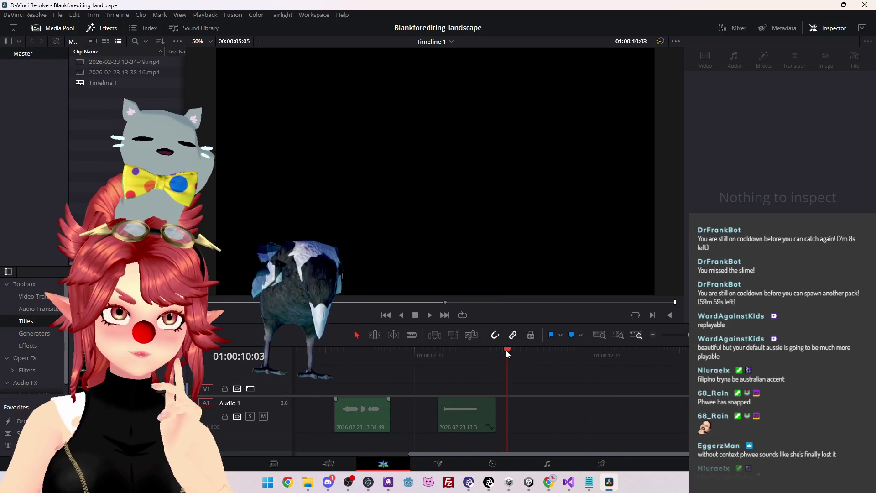
{"action": "mouse_move", "coordinate": [489, 450]}
{"action": "left_mouse_down"}
{"action": "mouse_move", "coordinate": [444, 446]}
{"action": "mouse_move", "coordinate": [460, 442]}
{"action": "left_mouse_up"}
{"action": "scroll", "coordinate": [328, 423], "scroll_direction": "up", "scroll_amount": 5}
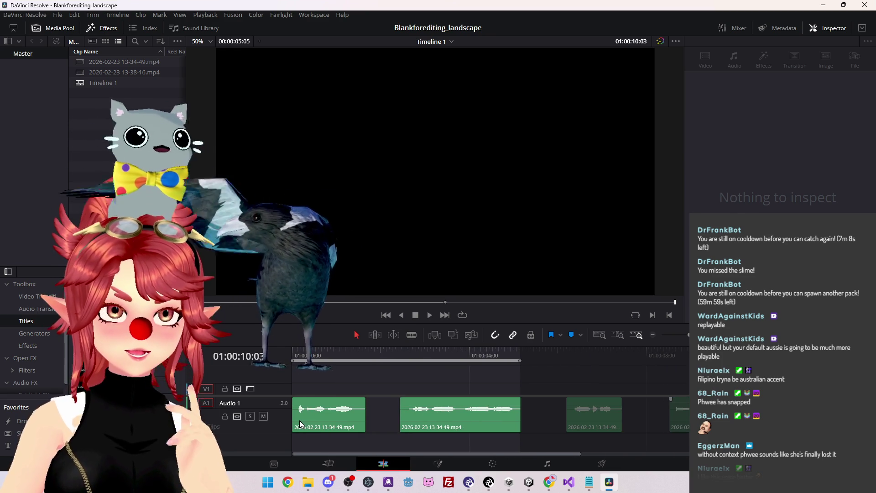
{"action": "scroll", "coordinate": [402, 440], "scroll_direction": "down", "scroll_amount": 2}
{"action": "scroll", "coordinate": [401, 441], "scroll_direction": "up", "scroll_amount": 2}
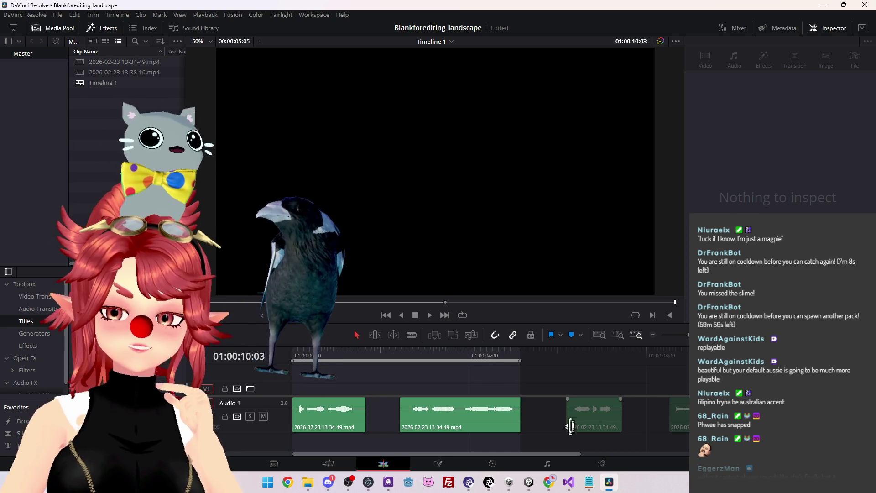
{"action": "left_click", "coordinate": [588, 488]}
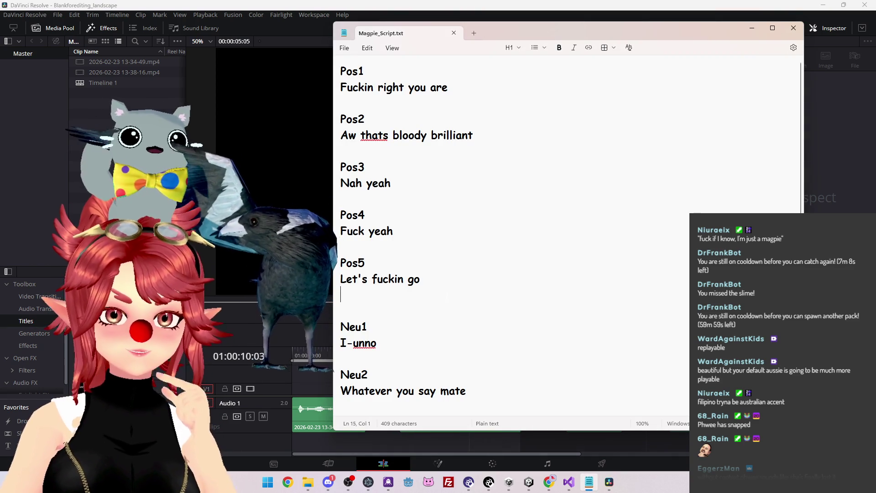
Replace the Neu3 line's 'eh' with "fuck if i know, im just a magpie".
{"action": "scroll", "coordinate": [420, 278], "scroll_direction": "down", "scroll_amount": 3}
{"action": "scroll", "coordinate": [402, 228], "scroll_direction": "down", "scroll_amount": 1}
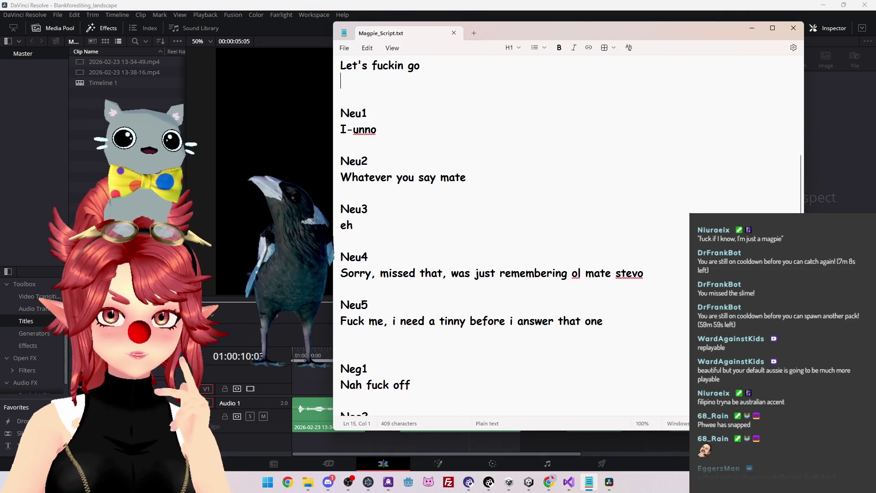
{"action": "scroll", "coordinate": [411, 206], "scroll_direction": "down", "scroll_amount": 1}
{"action": "scroll", "coordinate": [578, 290], "scroll_direction": "up", "scroll_amount": 1}
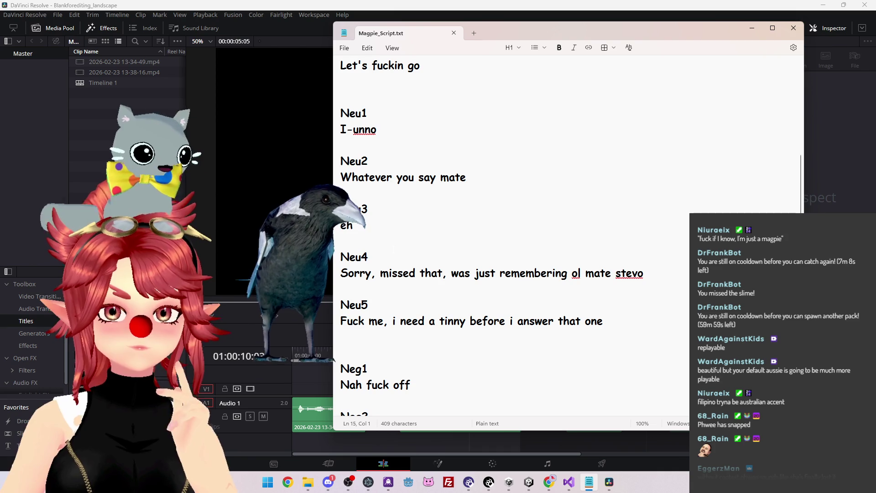
{"action": "scroll", "coordinate": [373, 218], "scroll_direction": "up", "scroll_amount": 1}
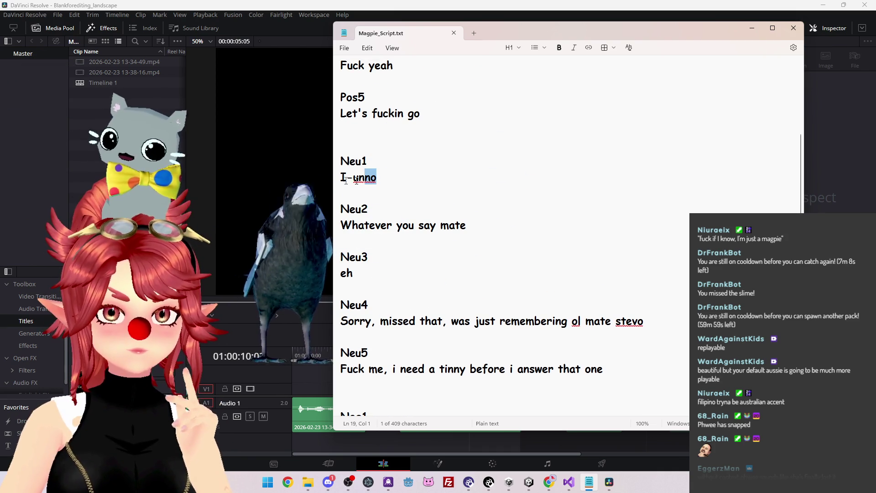
{"action": "double_click", "coordinate": [378, 179]}
{"action": "left_click_drag", "start_coordinate": [355, 273], "coordinate": [362, 276]}
{"action": "type", "text": "fuck if i know, im just a ma"}
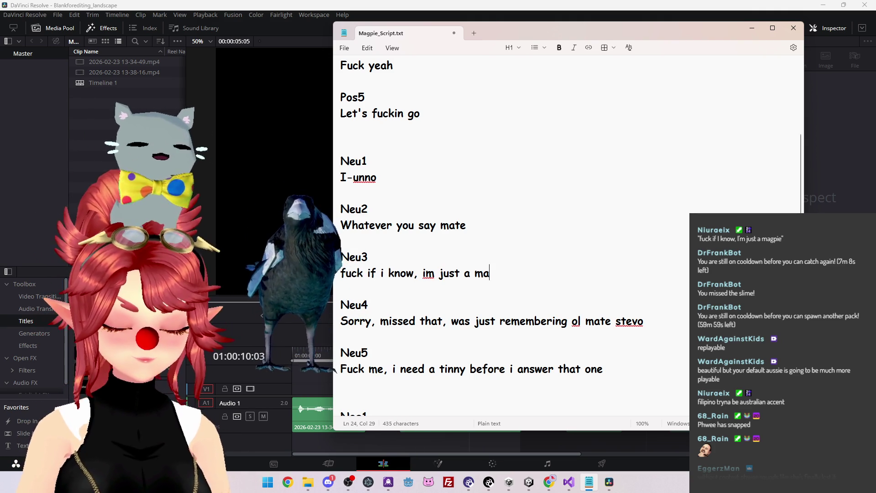
{"action": "type", "text": "gpie"}
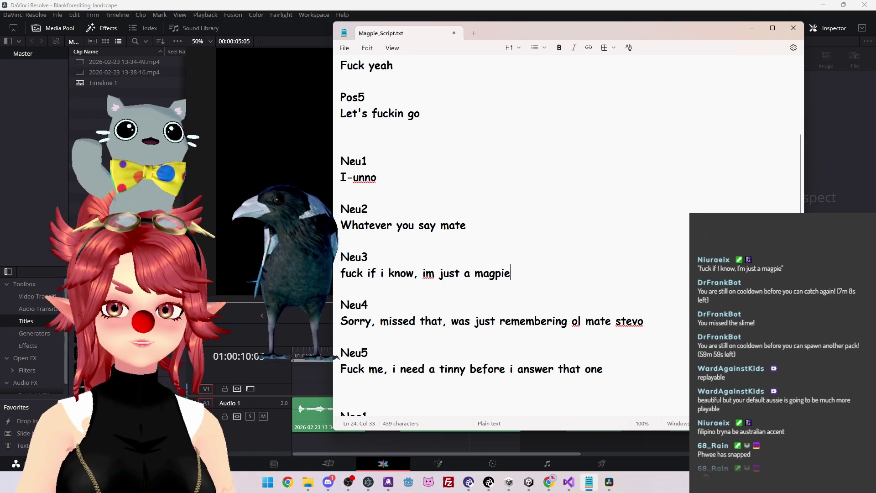
Correct 'im' to "I'm", save the script, and return to DaVinci Resolve.
{"action": "right_click", "coordinate": [429, 274]}
{"action": "left_click", "coordinate": [438, 297]}
{"action": "left_click", "coordinate": [466, 273]}
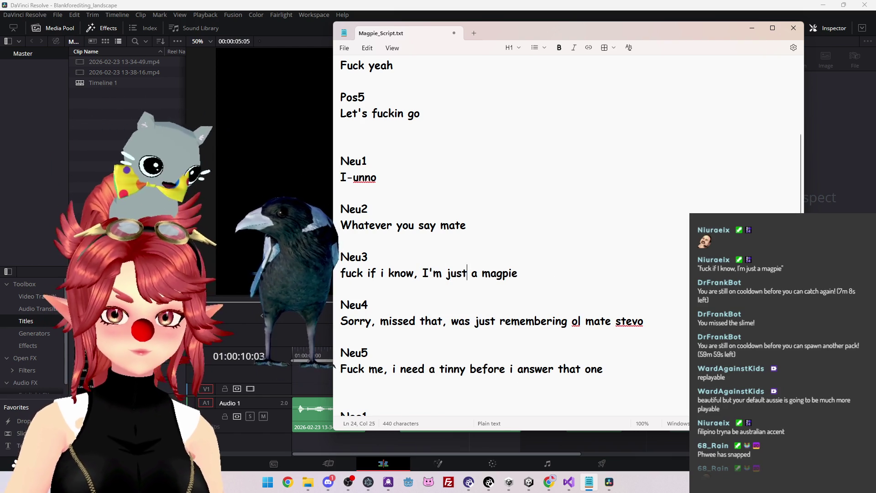
{"action": "key", "text": "ctrl+s"}
{"action": "left_click", "coordinate": [278, 9]}
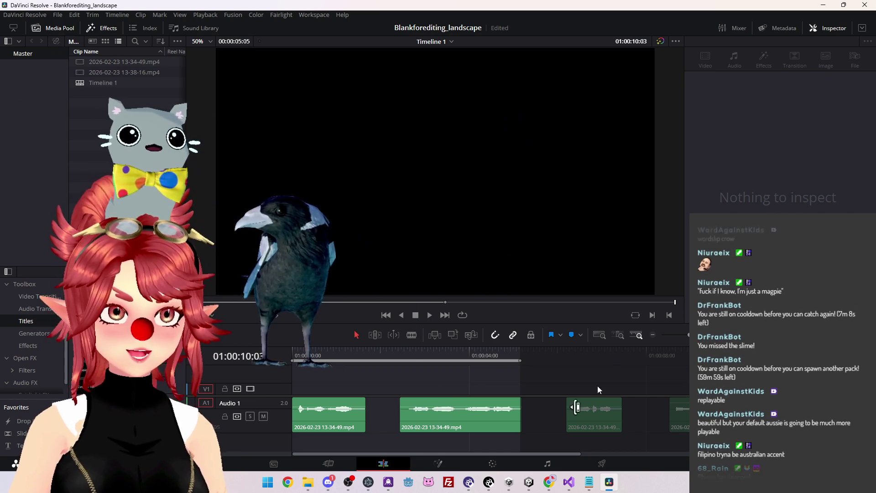
Bring the Magpie_Script notes forward and join Pos1 and Pos2 onto their voice lines with dashes.
{"action": "left_click", "coordinate": [589, 482]}
{"action": "left_click_drag", "start_coordinate": [645, 32], "coordinate": [598, 28]}
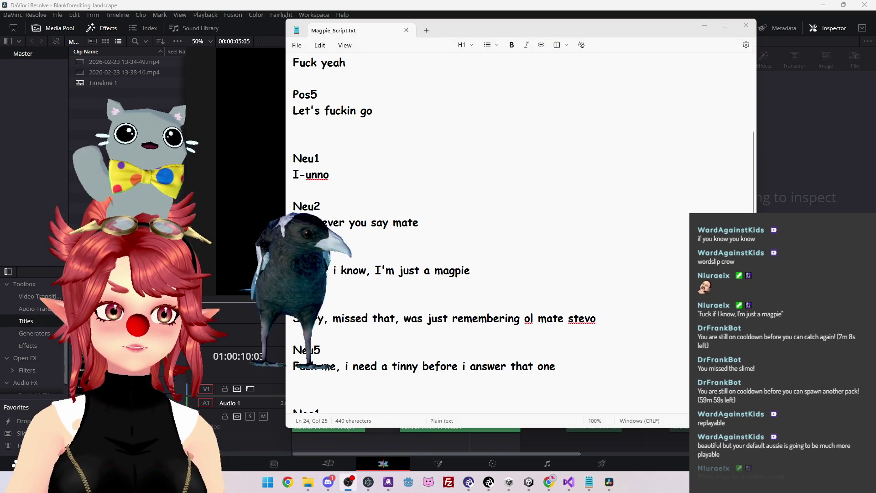
{"action": "scroll", "coordinate": [508, 221], "scroll_direction": "up", "scroll_amount": 3}
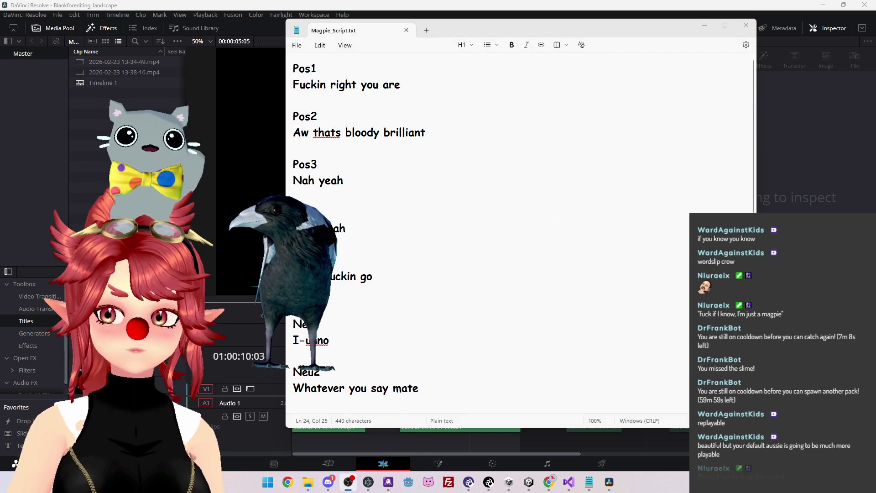
{"action": "scroll", "coordinate": [508, 221], "scroll_direction": "down", "scroll_amount": 8}
{"action": "scroll", "coordinate": [547, 222], "scroll_direction": "up", "scroll_amount": 8}
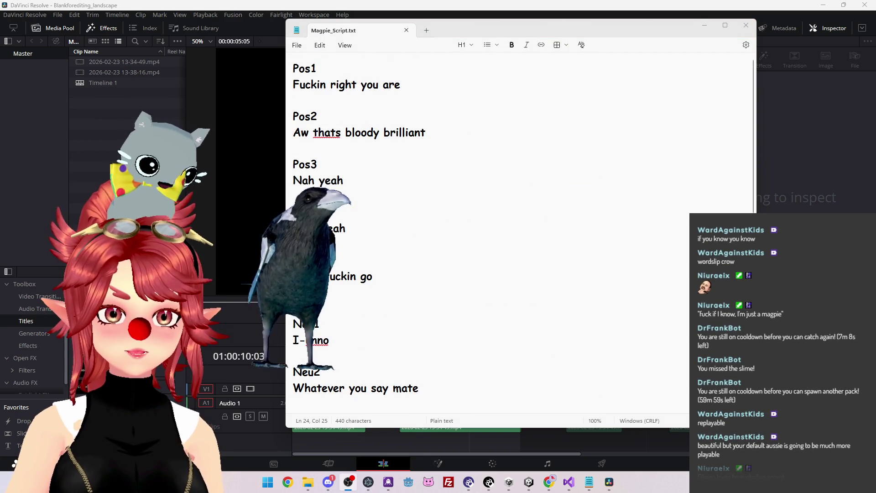
{"action": "left_click", "coordinate": [547, 68]}
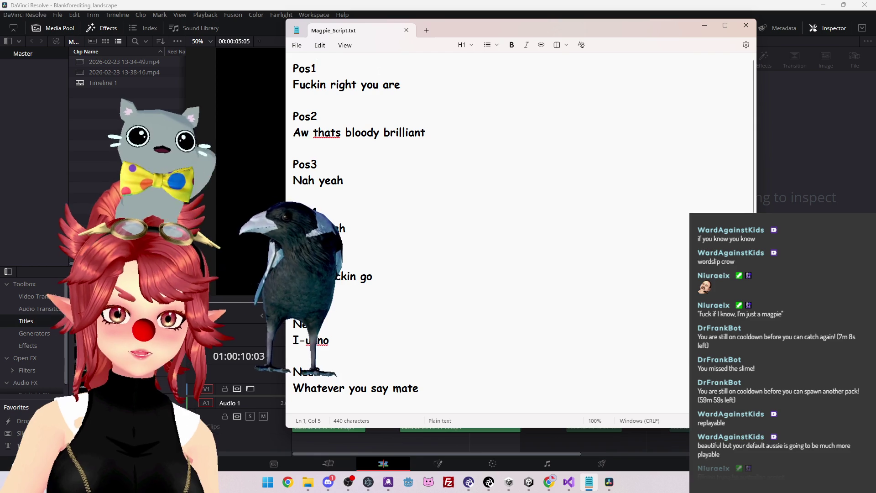
{"action": "key", "text": "Delete"}
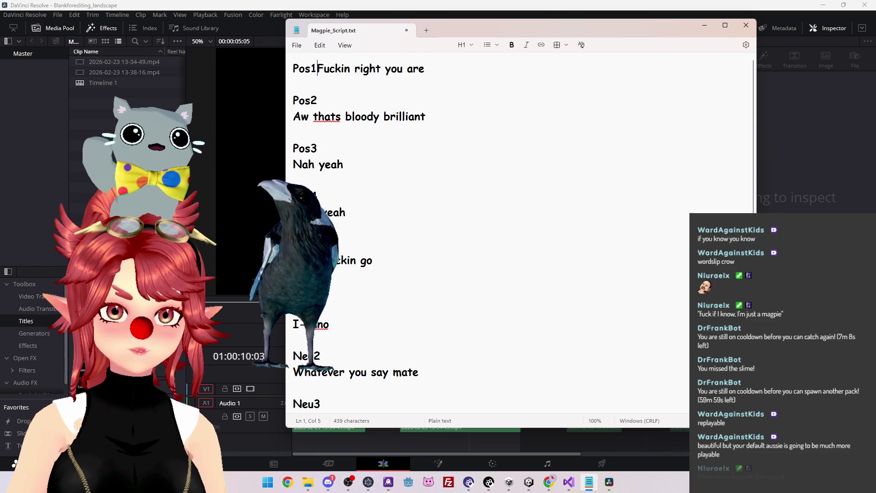
{"action": "type", "text": "-"}
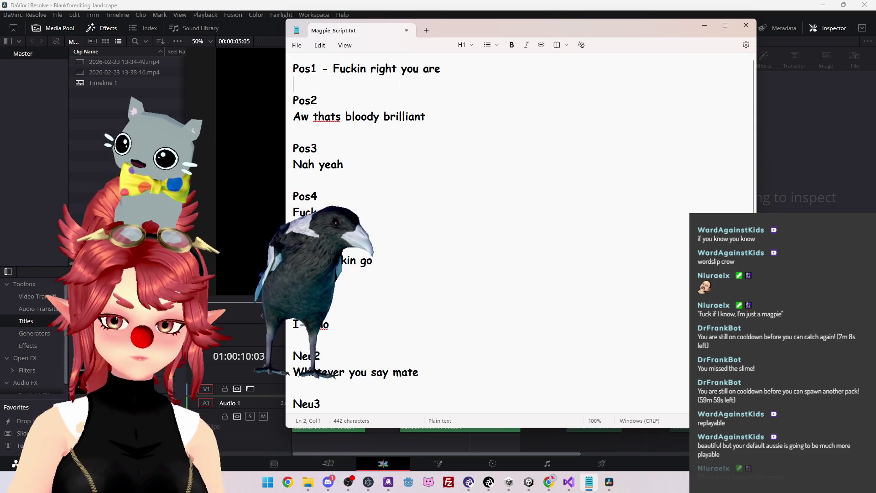
{"action": "key", "text": "Down"}
{"action": "key", "text": "Delete"}
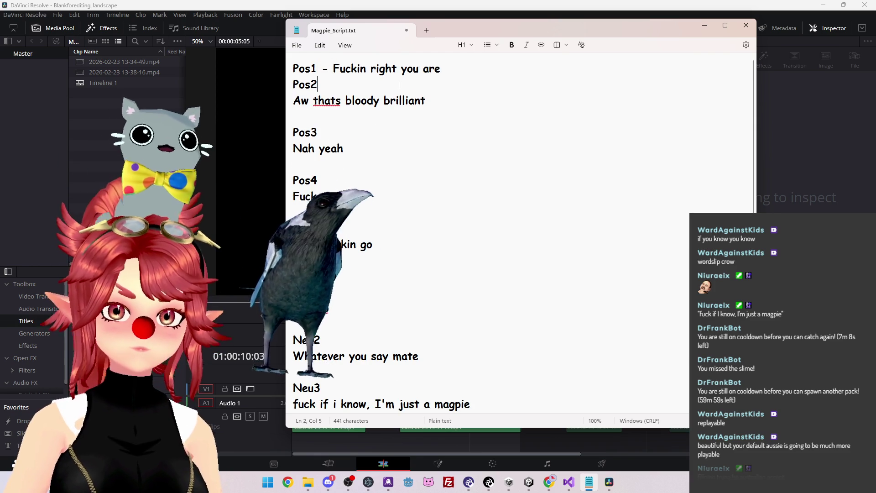
{"action": "type", "text": "-"}
{"action": "key", "text": "Delete"}
Remove the blank lines between the Pos entries and between the Neu lines.
{"action": "key", "text": "Down"}
{"action": "key", "text": "BackSpace"}
{"action": "key", "text": "Down"}
{"action": "key", "text": "Down"}
{"action": "key", "text": "Down"}
{"action": "key", "text": "BackSpace"}
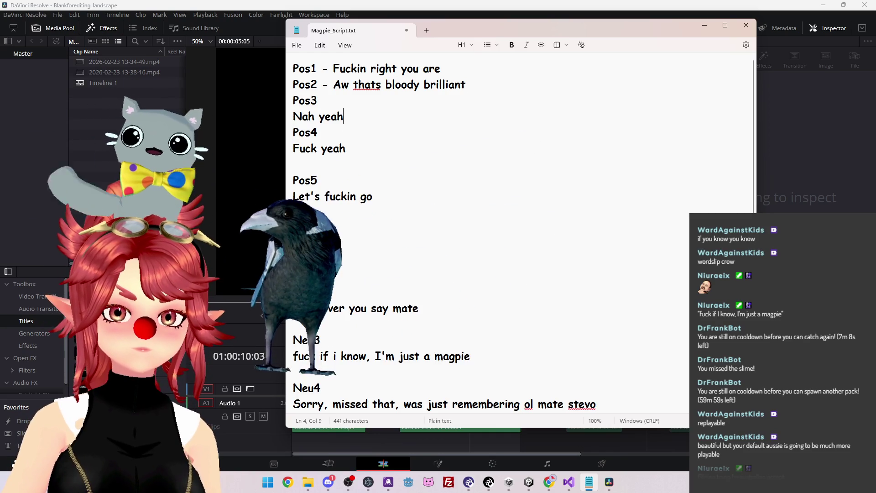
{"action": "key", "text": "BackSpace"}
{"action": "key", "text": "Down"}
{"action": "key", "text": "Down"}
{"action": "key", "text": "Down"}
{"action": "key", "text": "BackSpace"}
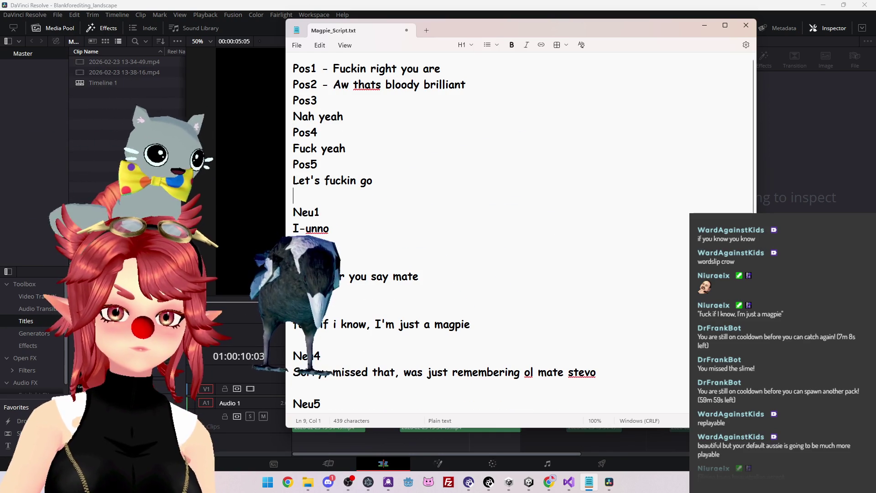
{"action": "key", "text": "Down"}
{"action": "key", "text": "Down"}
{"action": "key", "text": "Down"}
{"action": "key", "text": "BackSpace"}
{"action": "key", "text": "Down"}
{"action": "key", "text": "Down"}
{"action": "key", "text": "Down"}
{"action": "key", "text": "BackSpace"}
{"action": "key", "text": "Down"}
{"action": "key", "text": "Down"}
{"action": "key", "text": "Down"}
{"action": "key", "text": "BackSpace"}
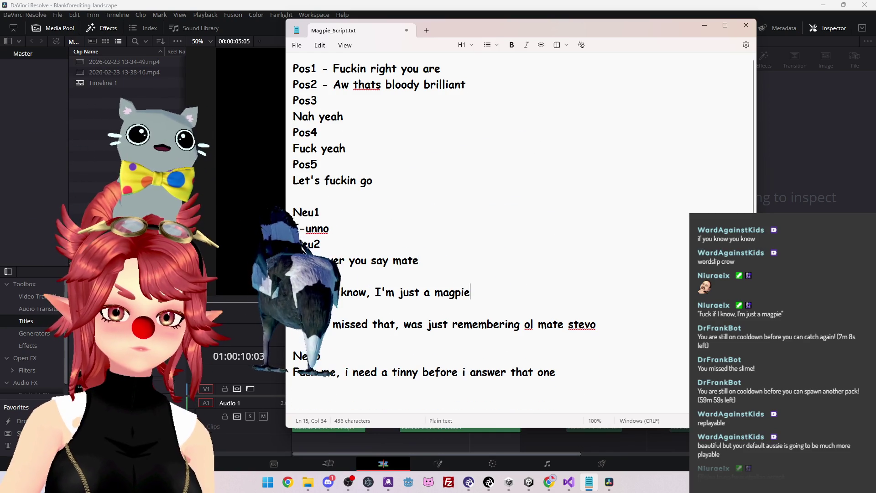
Join Neu1 with 'I-unno' plus a dash, then pull the remaining Neu lines and Neg1 onto their labels.
{"action": "left_click", "coordinate": [320, 212]}
{"action": "type", "text": "-"}
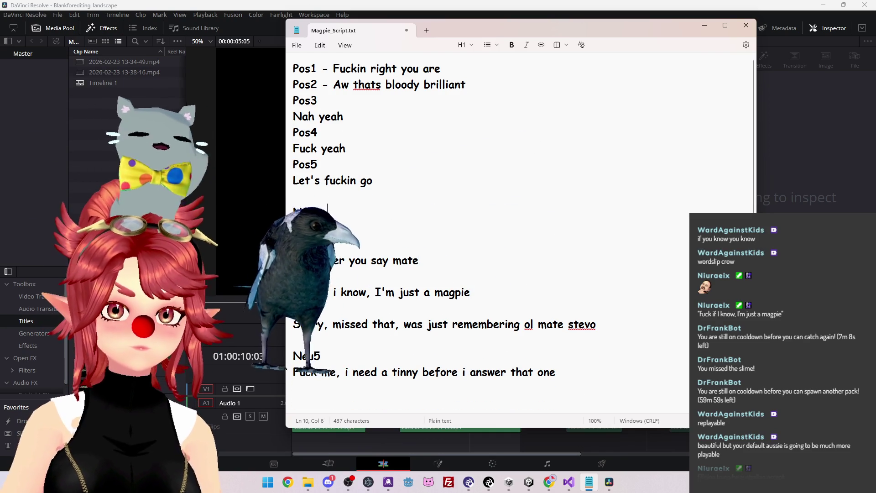
{"action": "key", "text": "Delete"}
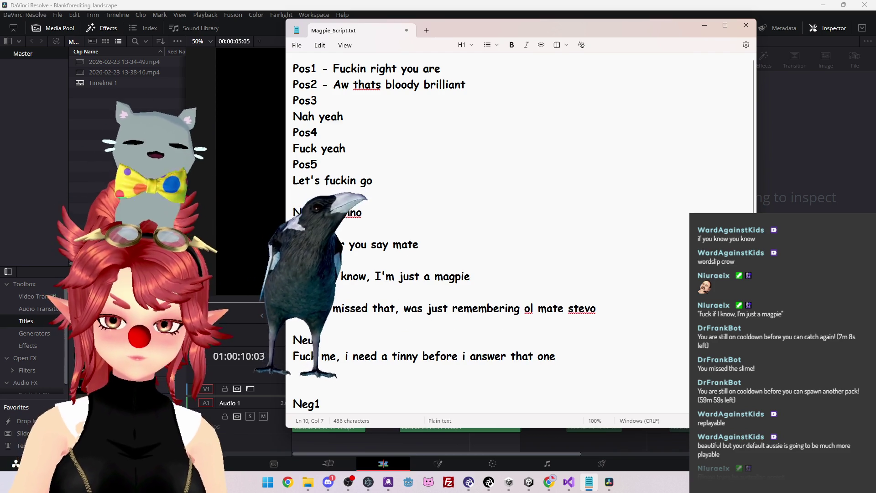
{"action": "left_click", "coordinate": [324, 212]}
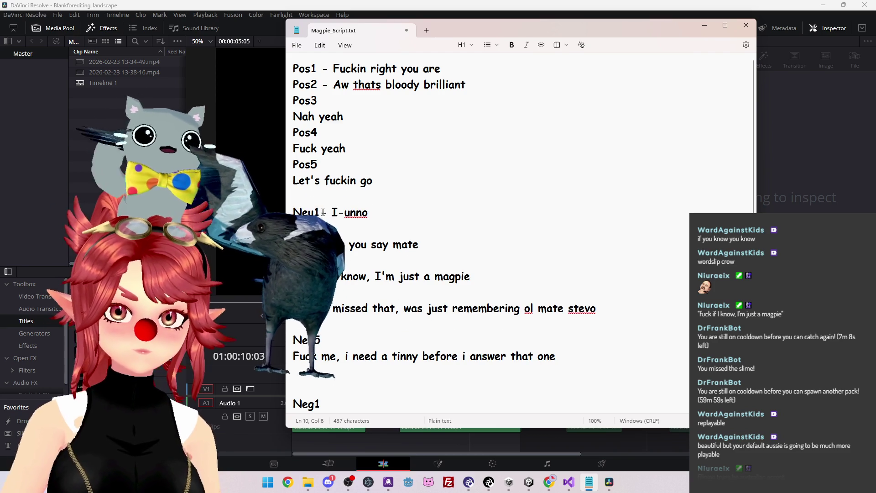
{"action": "key", "text": "Delete"}
{"action": "type", "text": "-"}
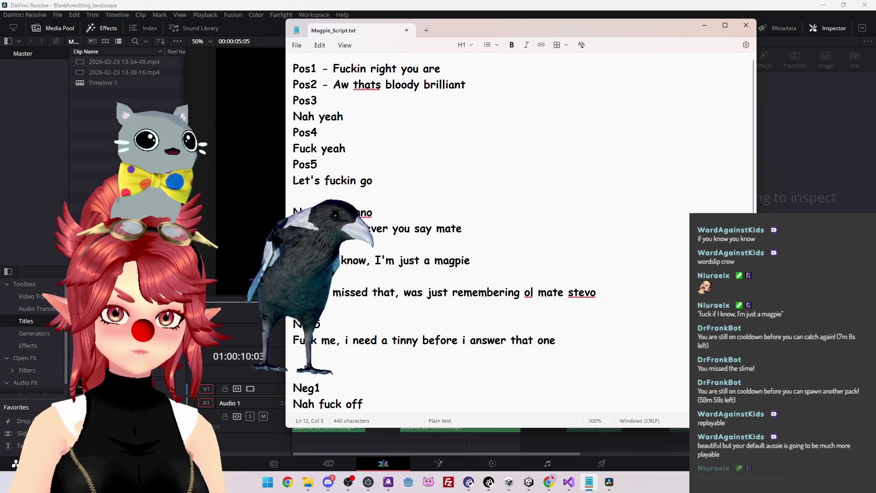
{"action": "key", "text": "Delete"}
{"action": "key", "text": "Down"}
{"action": "key", "text": "Delete"}
{"action": "key", "text": "Down"}
{"action": "key", "text": "Down"}
{"action": "key", "text": "Delete"}
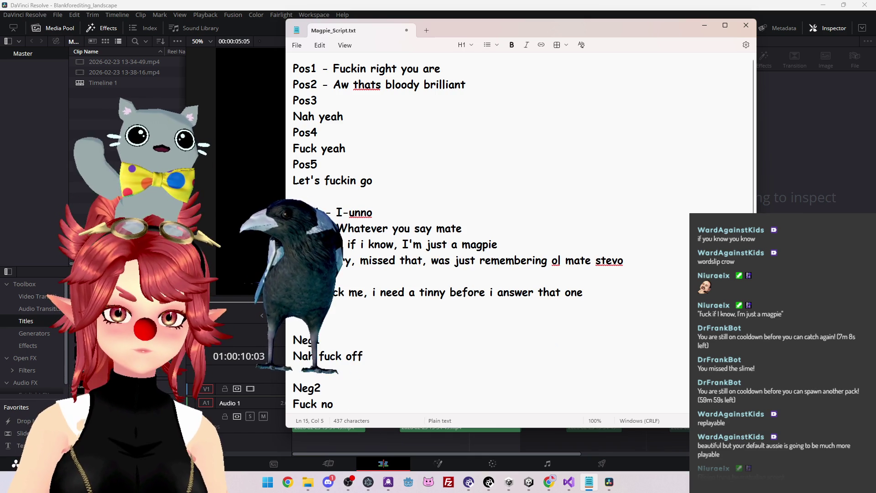
{"action": "key", "text": "Down"}
{"action": "key", "text": "Down"}
{"action": "key", "text": "Down"}
{"action": "key", "text": "Delete"}
Join Neg2, Neg4, Neg5 and the onstart chant onto their labels, removing blank lines between Neg1 and Neg5.
{"action": "key", "text": "Delete"}
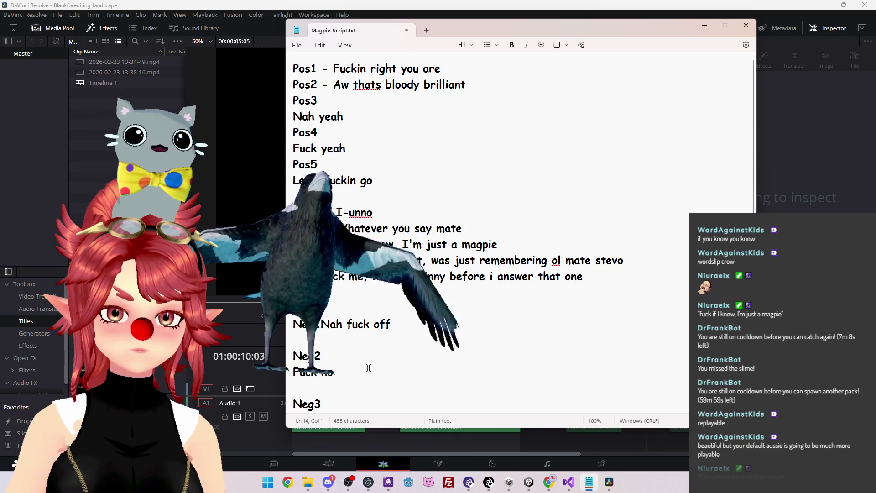
{"action": "key", "text": "Down"}
{"action": "key", "text": "Down"}
{"action": "key", "text": "Down"}
{"action": "key", "text": "End"}
{"action": "key", "text": "Delete"}
{"action": "key", "text": "Down"}
{"action": "key", "text": "Down"}
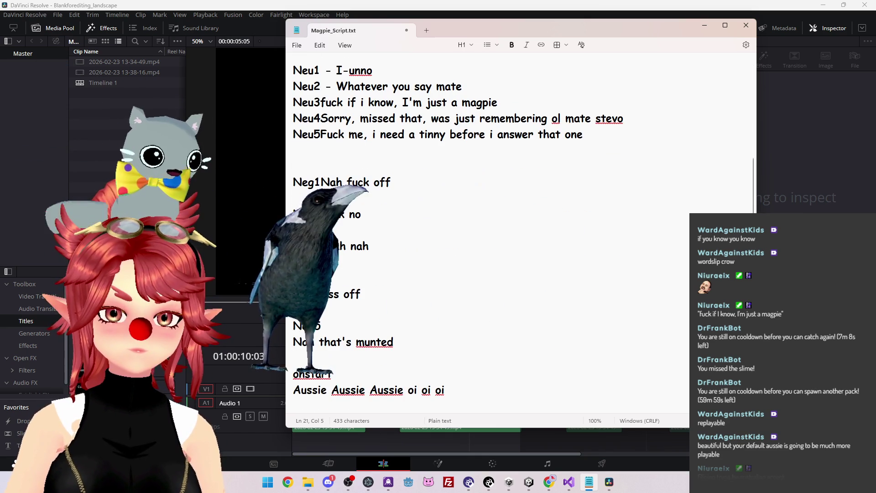
{"action": "key", "text": "Delete"}
{"action": "key", "text": "Down"}
{"action": "key", "text": "Down"}
{"action": "key", "text": "Delete"}
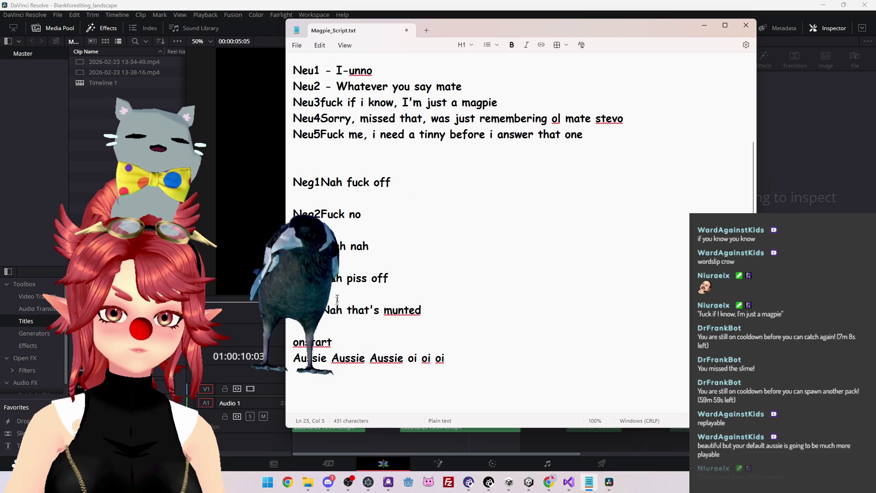
{"action": "key", "text": "Delete"}
{"action": "key", "text": "Delete"}
{"action": "key", "text": "Up"}
{"action": "key", "text": "Up"}
{"action": "key", "text": "Delete"}
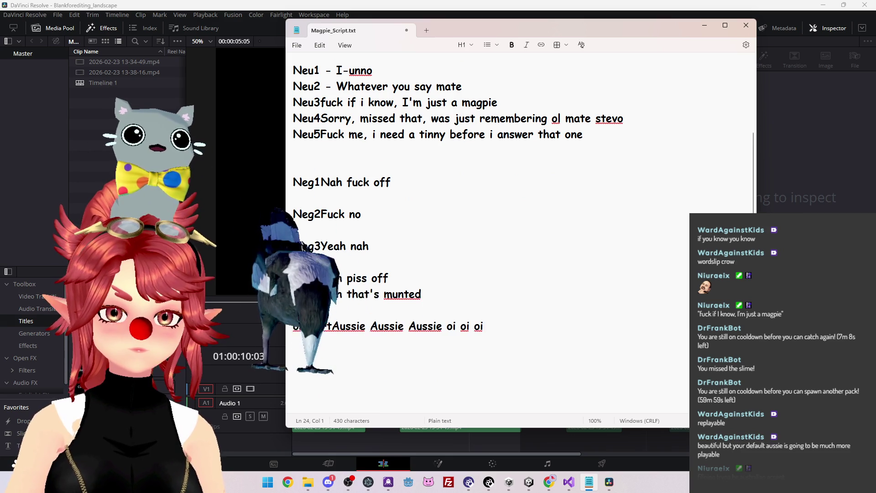
{"action": "key", "text": "Up"}
{"action": "key", "text": "Up"}
{"action": "key", "text": "Delete"}
{"action": "key", "text": "Up"}
{"action": "key", "text": "Up"}
Join the Pos3, Pos4 and Pos5 voice lines onto their labels.
{"action": "key", "text": "Delete"}
{"action": "scroll", "coordinate": [323, 148], "scroll_direction": "up", "scroll_amount": 3}
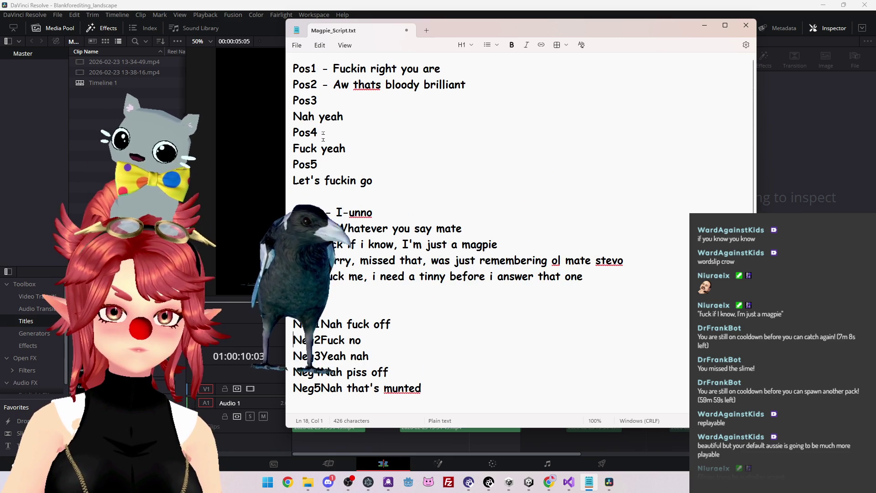
{"action": "left_click", "coordinate": [316, 103]}
{"action": "key", "text": "Delete"}
{"action": "key", "text": "Down"}
{"action": "key", "text": "Delete"}
{"action": "key", "text": "Down"}
{"action": "key", "text": "Delete"}
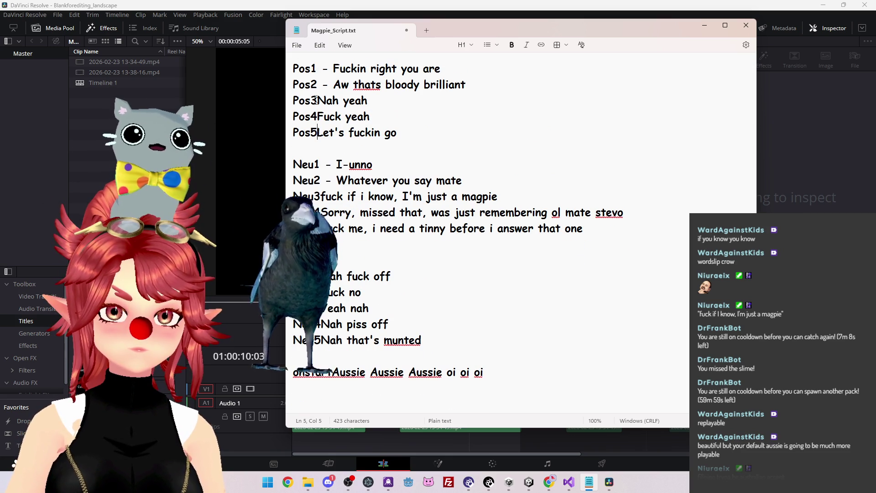
Copy the ' - ' separator from Pos2 and paste it after the Pos3, Pos4 and Pos5 labels.
{"action": "left_click_drag", "start_coordinate": [318, 85], "coordinate": [334, 85]}
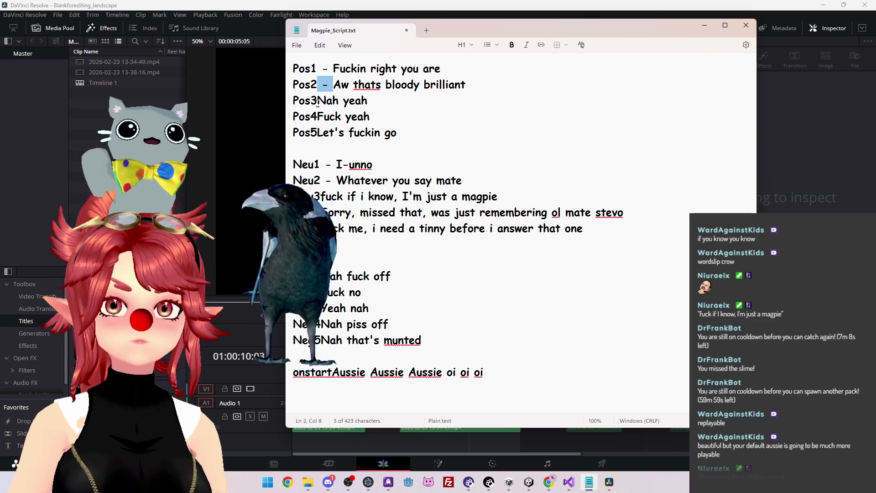
{"action": "key", "text": "ctrl+c"}
{"action": "left_click", "coordinate": [317, 100]}
{"action": "key", "text": "ctrl+v"}
{"action": "left_click", "coordinate": [316, 116]}
{"action": "key", "text": "ctrl+v"}
{"action": "left_click", "coordinate": [317, 133]}
{"action": "key", "text": "ctrl+v"}
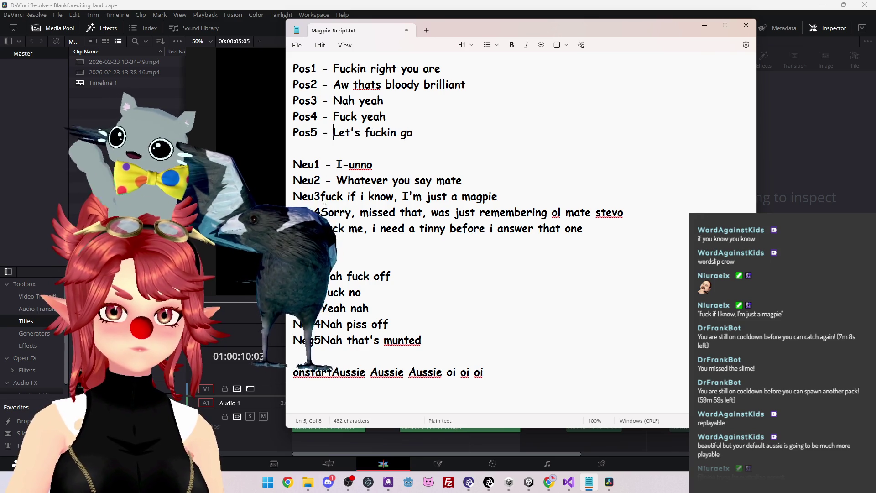
{"action": "key", "text": "ctrl+v"}
Paste the ' - ' separator after the Neu3, Neu4, Neu5, Neg1, Neg4 and Neg5 labels.
{"action": "left_click", "coordinate": [317, 212]}
{"action": "key", "text": "ctrl+v"}
{"action": "left_click", "coordinate": [318, 228]}
{"action": "key", "text": "ctrl+v"}
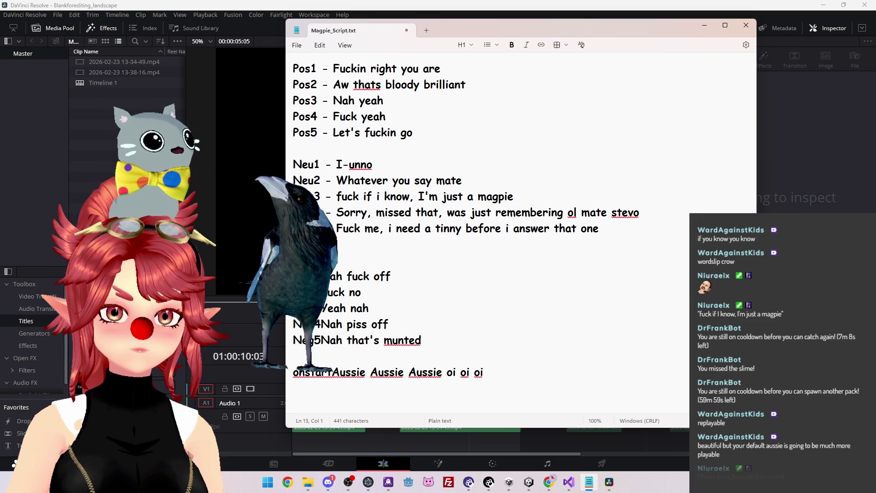
{"action": "left_click", "coordinate": [317, 244]}
{"action": "key", "text": "Delete"}
{"action": "key", "text": "ctrl+v"}
{"action": "left_click", "coordinate": [317, 276]}
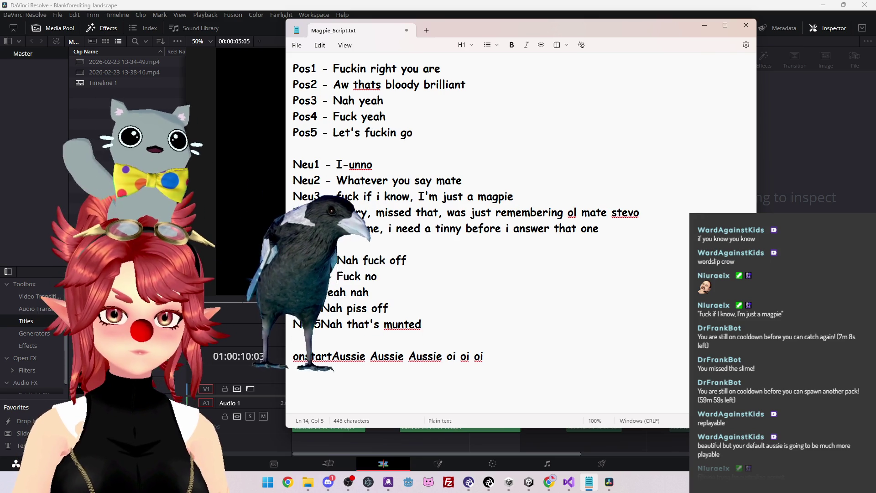
{"action": "key", "text": "ctrl+v"}
{"action": "left_click", "coordinate": [317, 324]}
{"action": "key", "text": "ctrl+v"}
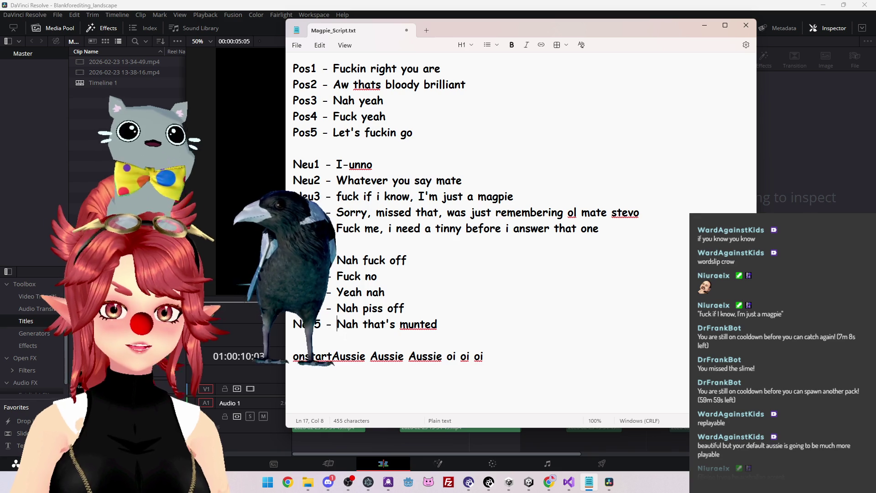
Add a dash after the onstart label and shorten the script window to uncover the timeline.
{"action": "left_click_drag", "start_coordinate": [586, 28], "coordinate": [667, 44]}
{"action": "key", "text": "Down"}
{"action": "key", "text": "Down"}
{"action": "type", "text": "-"}
{"action": "left_click_drag", "start_coordinate": [519, 445], "coordinate": [519, 408]}
{"action": "left_click_drag", "start_coordinate": [580, 40], "coordinate": [582, 47]}
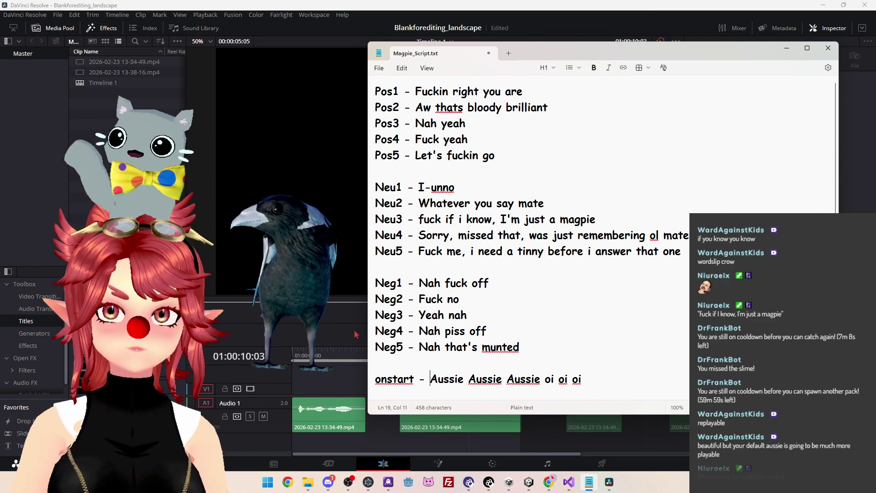
{"action": "key", "text": "alt+Tab"}
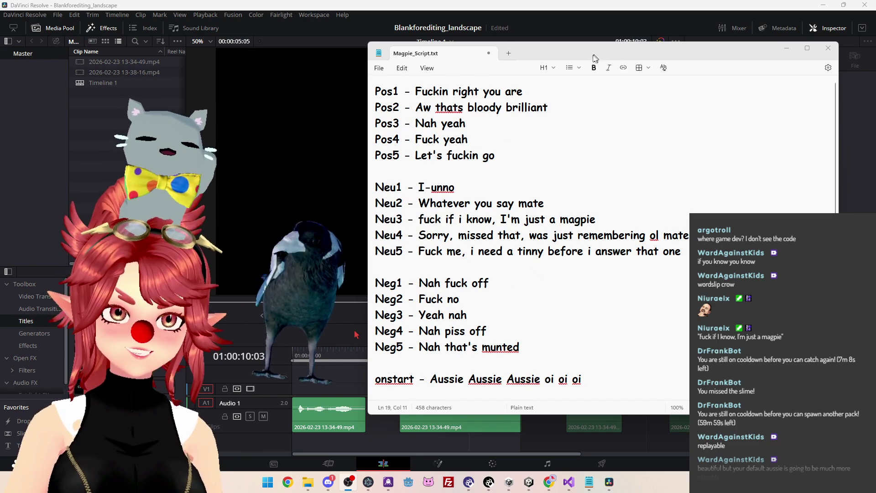
{"action": "left_click_drag", "start_coordinate": [555, 52], "coordinate": [546, 49]}
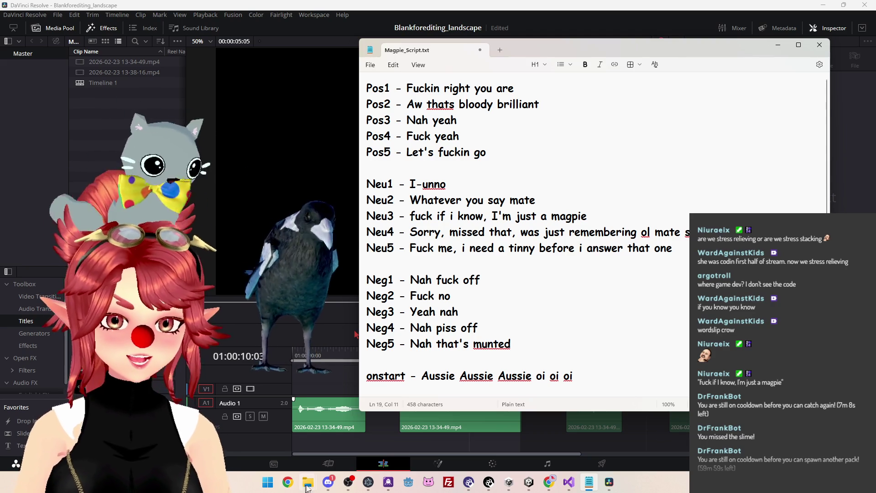
{"action": "mouse_move", "coordinate": [308, 482]}
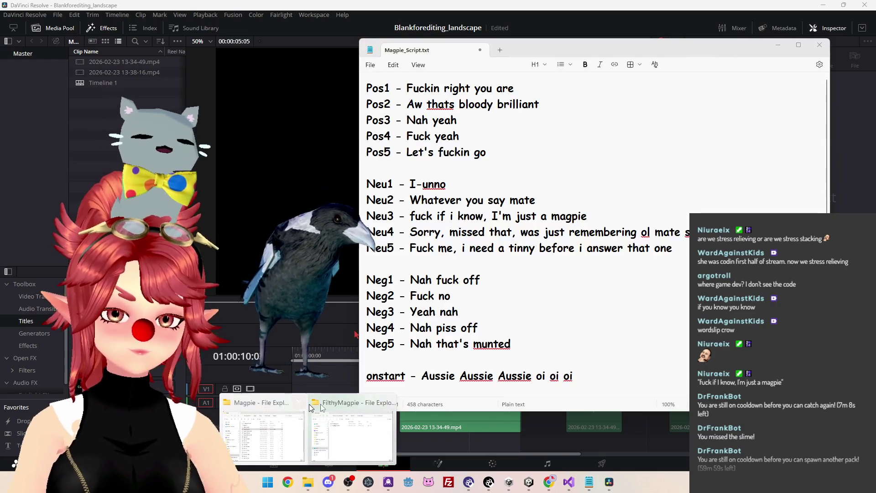
{"action": "left_click", "coordinate": [326, 411]}
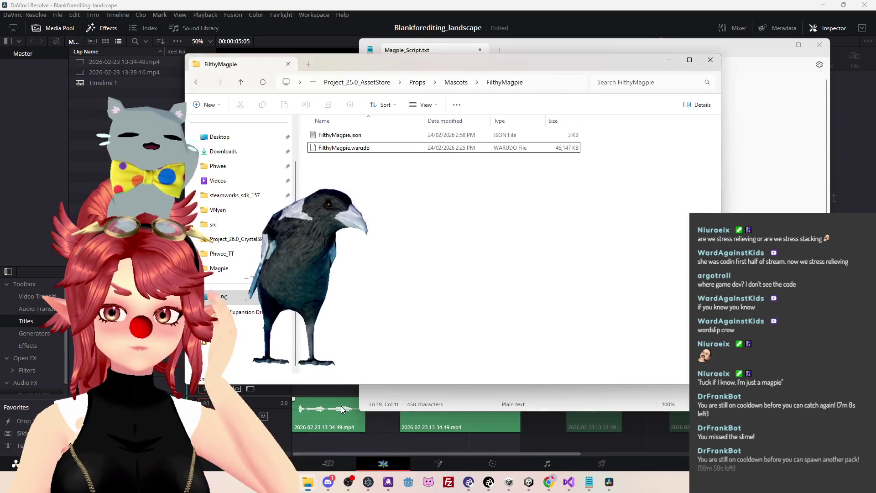
{"action": "left_click_drag", "start_coordinate": [490, 70], "coordinate": [428, 84]}
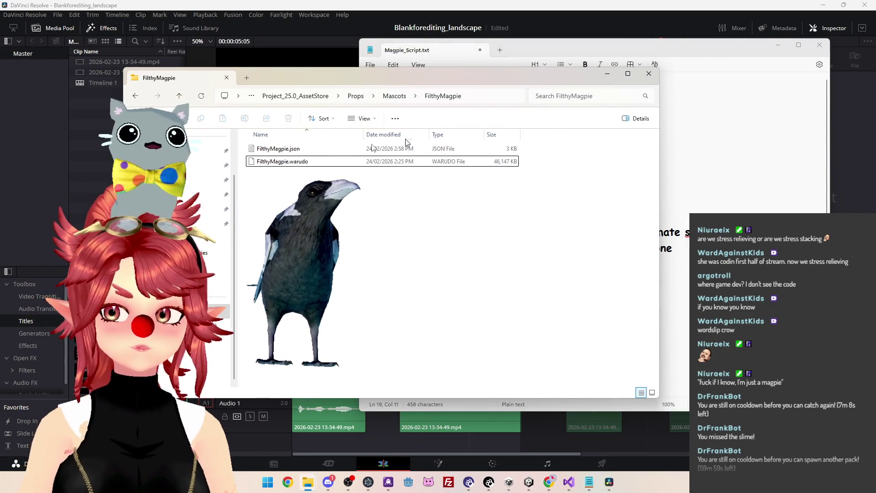
{"action": "left_click", "coordinate": [684, 189]}
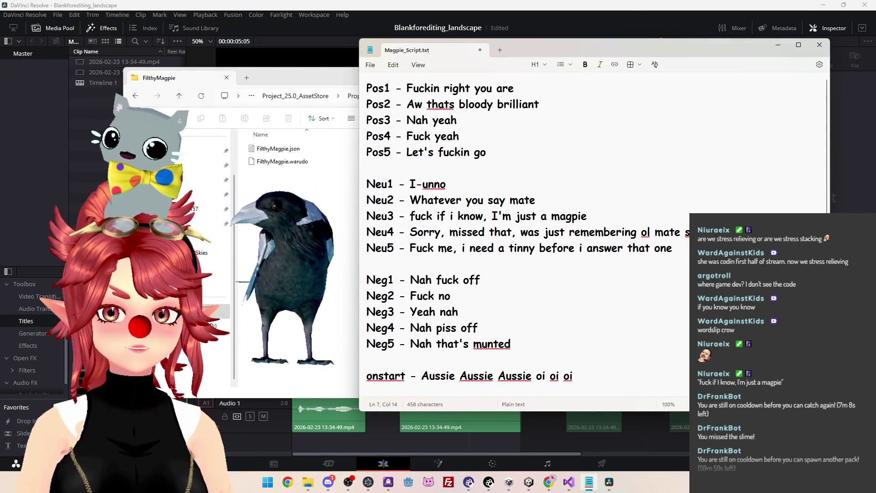
{"action": "left_click", "coordinate": [193, 184]}
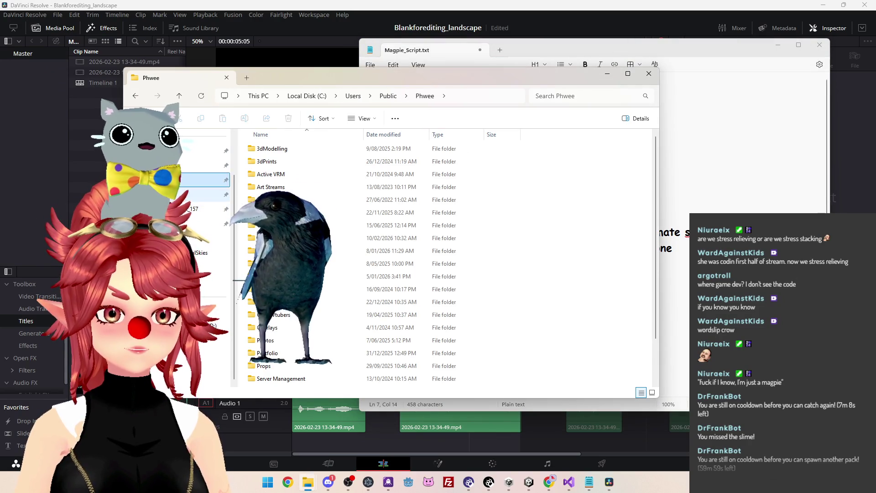
{"action": "left_click", "coordinate": [201, 194]}
{"action": "double_click", "coordinate": [516, 220]}
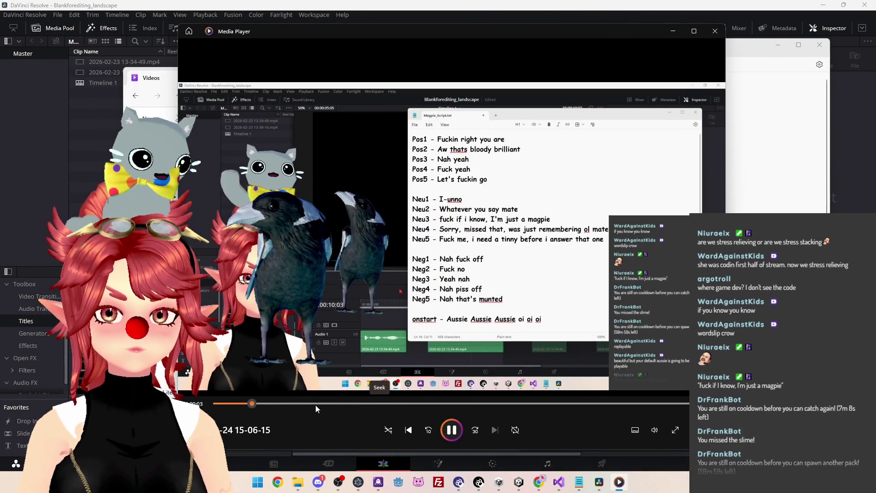
Scrub the recording to around 0:39, pause it, and close Media Player.
{"action": "left_click", "coordinate": [285, 404]}
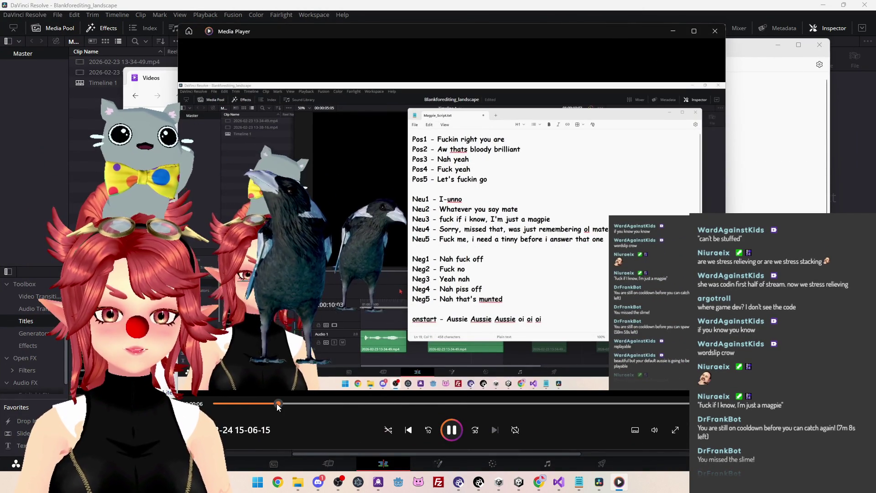
{"action": "left_click", "coordinate": [450, 404]}
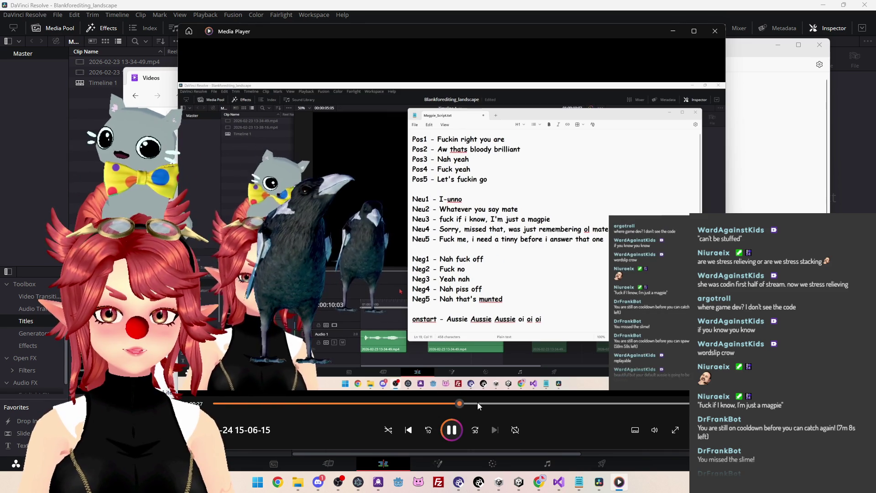
{"action": "left_click", "coordinate": [582, 403]}
{"action": "left_click", "coordinate": [567, 404]}
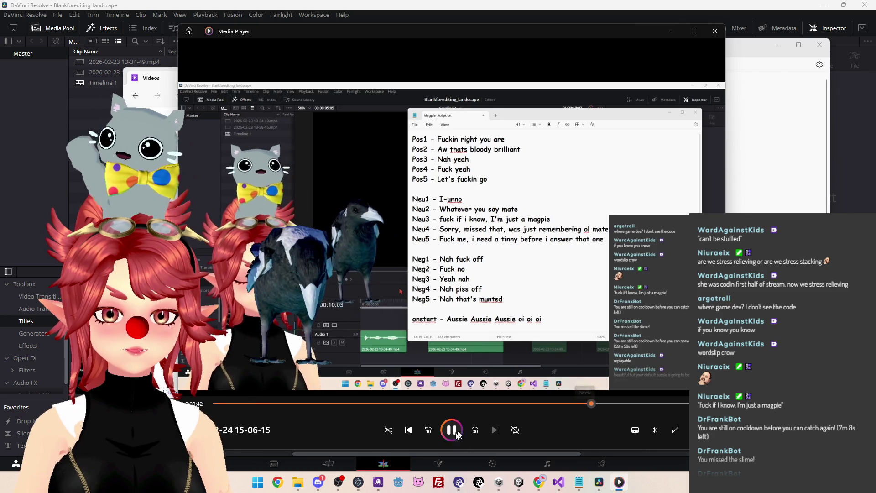
{"action": "left_click", "coordinate": [452, 429]}
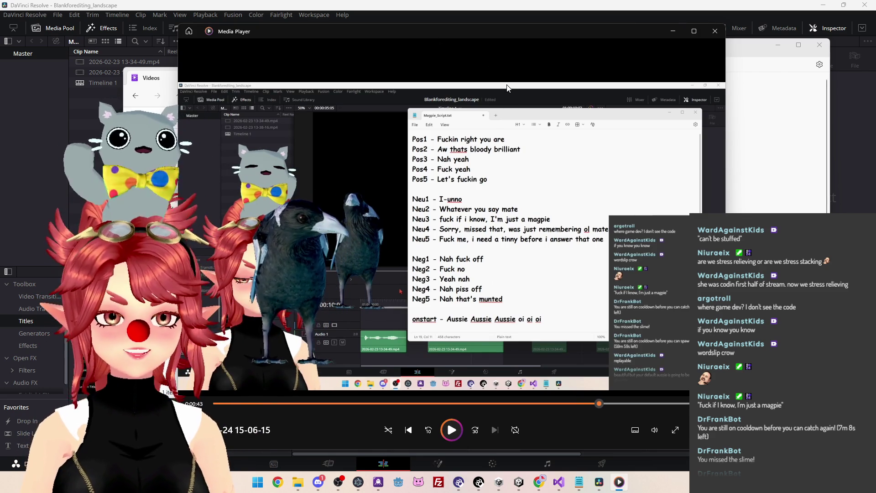
{"action": "mouse_move", "coordinate": [576, 35]}
{"action": "left_mouse_down"}
{"action": "mouse_move", "coordinate": [620, 39]}
{"action": "mouse_move", "coordinate": [603, 32]}
{"action": "left_mouse_up"}
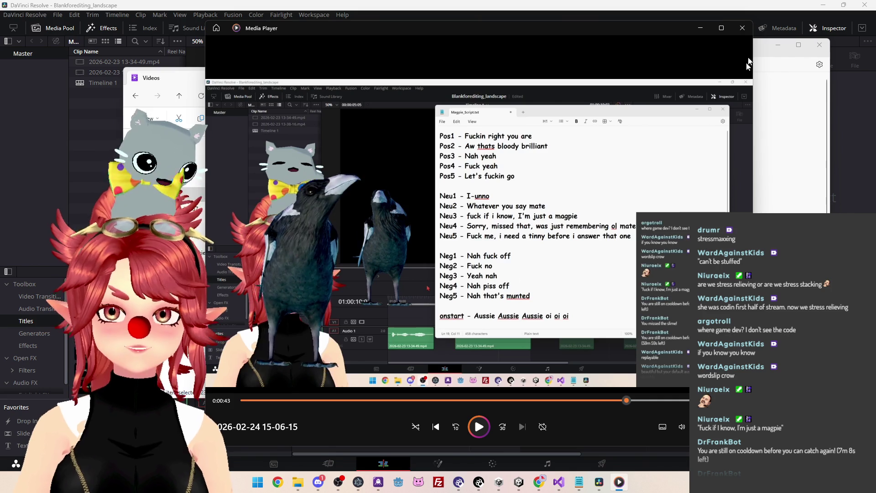
{"action": "left_click", "coordinate": [742, 28]}
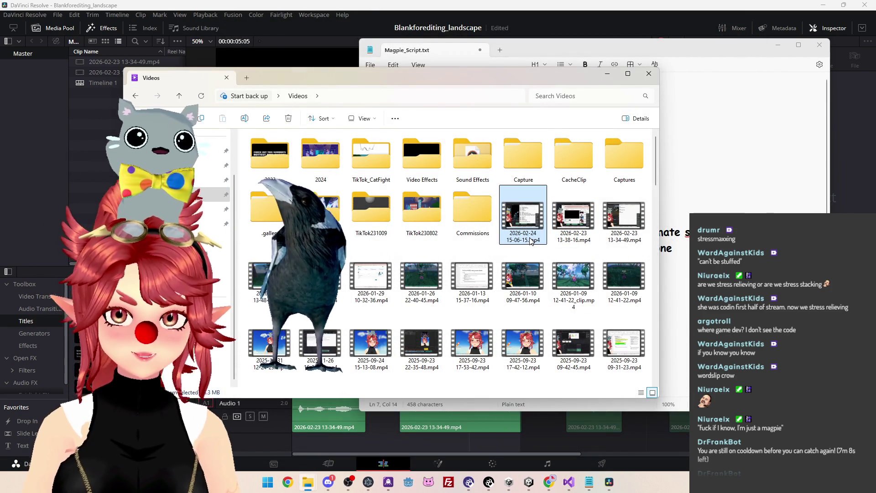
Rename the new recording to Maggie1.mp4.
{"action": "key", "text": "F2"}
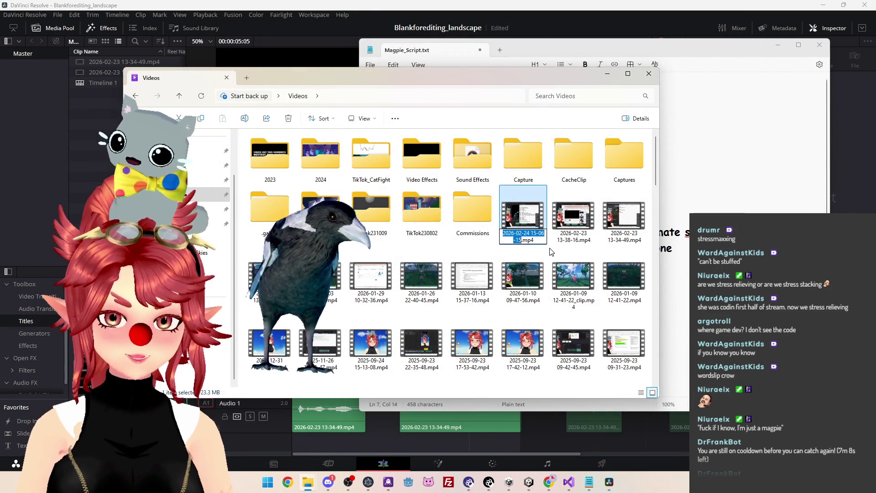
{"action": "type", "text": "Maggie1"}
{"action": "key", "text": "Return"}
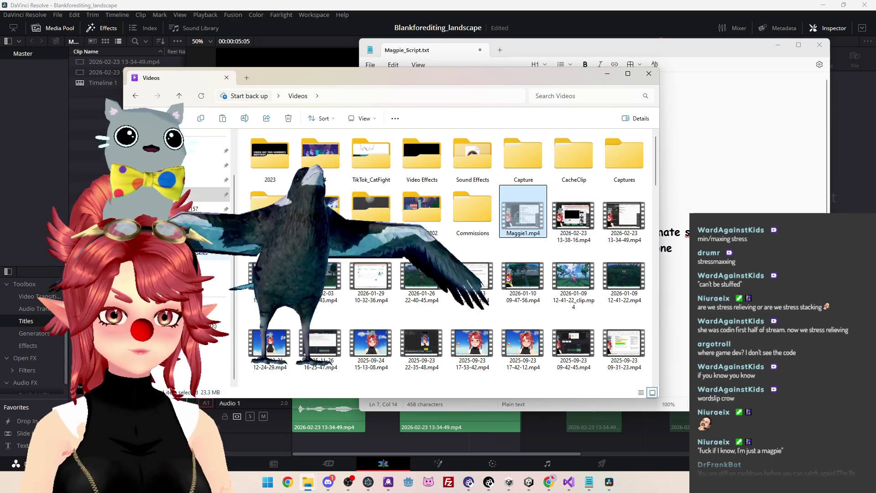
Paste Maggie1.mp4 into Warudo_Props3\Assets\Props\FilthyMagpie\Magpie.
{"action": "left_click", "coordinate": [203, 252]}
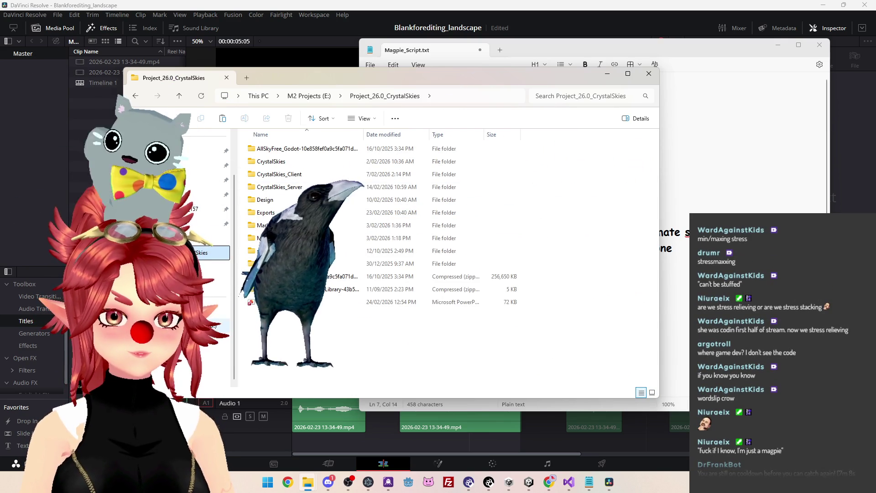
{"action": "left_click", "coordinate": [210, 282]}
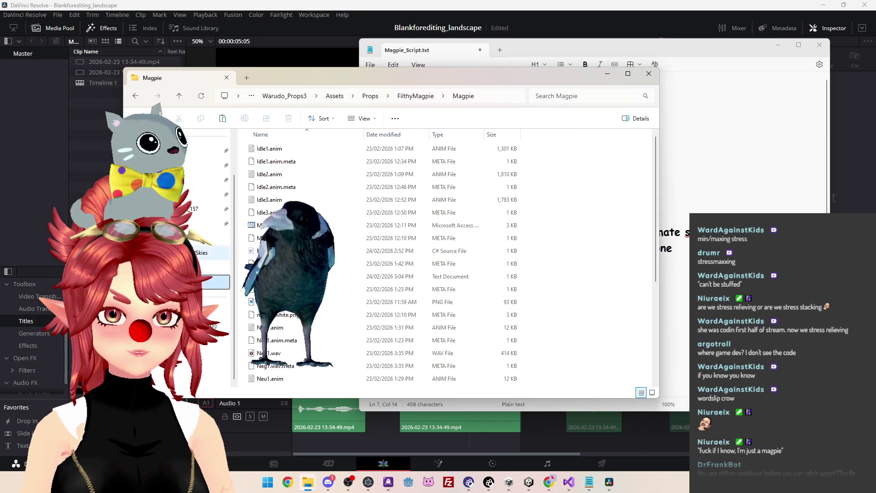
{"action": "left_click", "coordinate": [214, 311]}
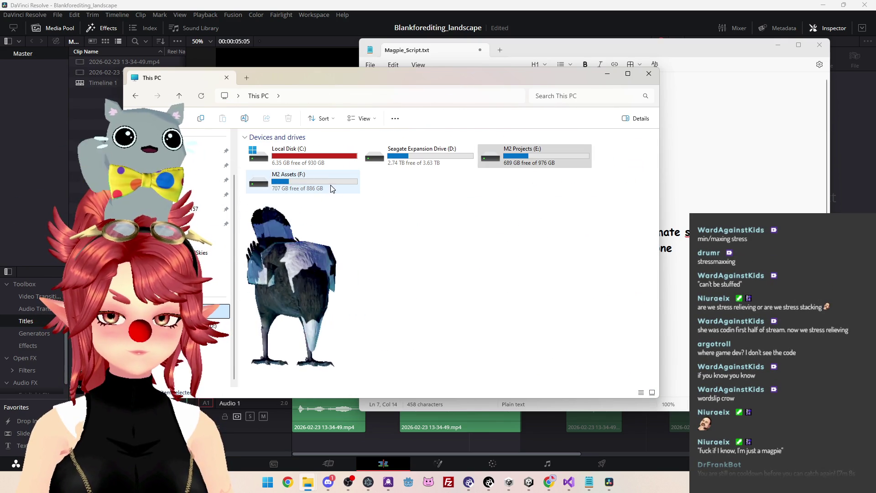
{"action": "double_click", "coordinate": [534, 155]}
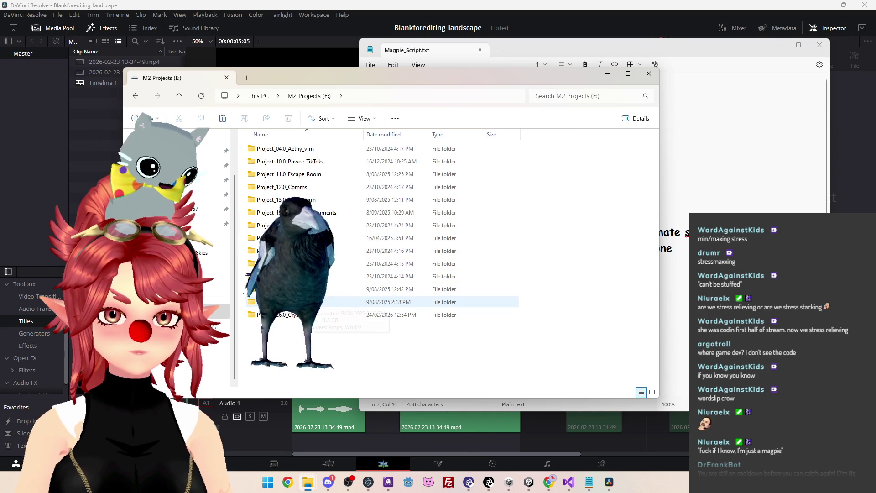
{"action": "double_click", "coordinate": [283, 301]}
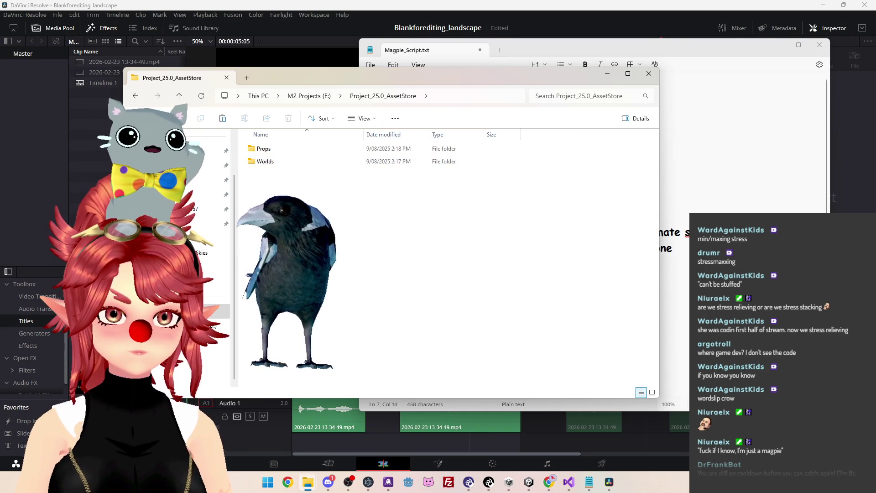
{"action": "left_click", "coordinate": [205, 180]}
{"action": "scroll", "coordinate": [456, 274], "scroll_direction": "down", "scroll_amount": 10}
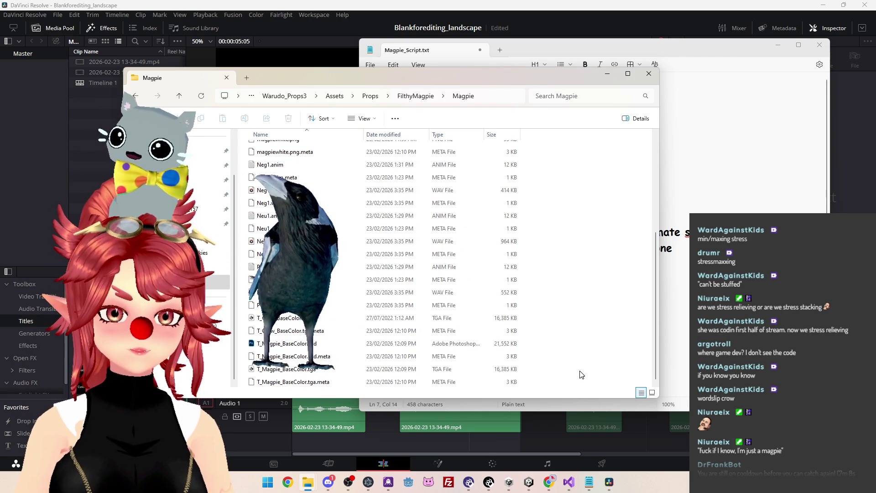
{"action": "key", "text": "ctrl+v"}
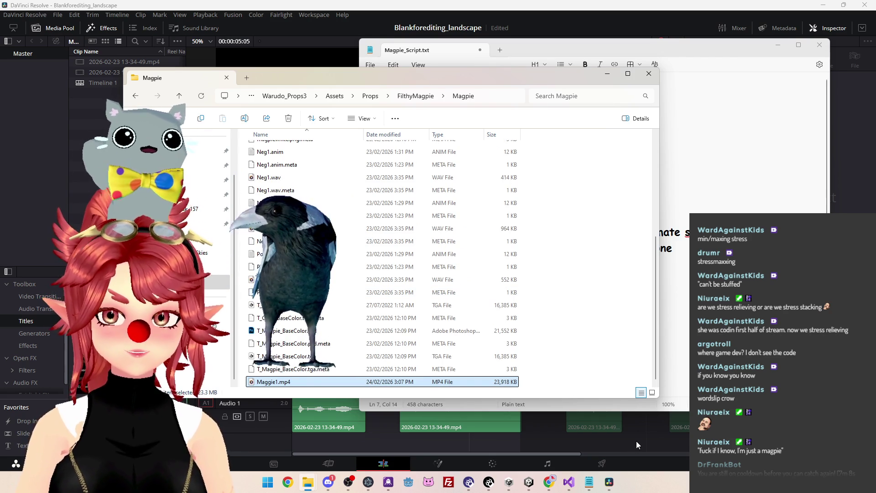
{"action": "left_click", "coordinate": [636, 441]}
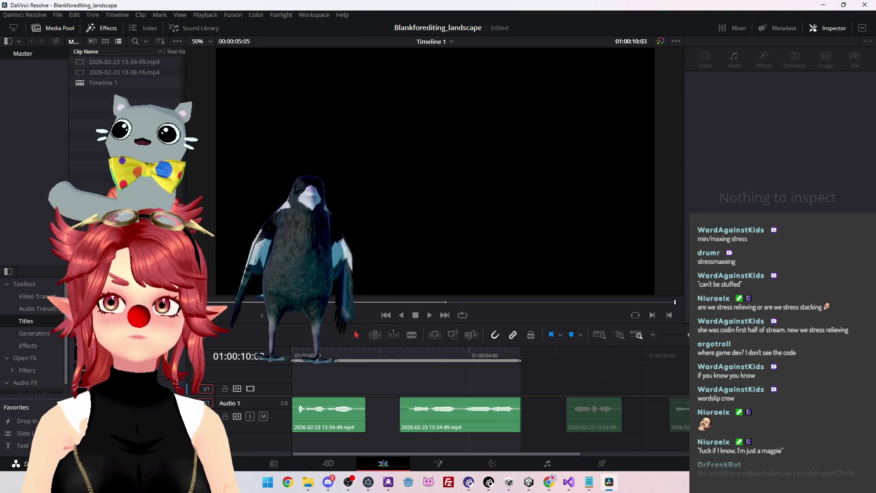
Check the Magpie_Script notes, return to Resolve, and open a new File Explorer window with Win+E.
{"action": "left_click", "coordinate": [589, 481]}
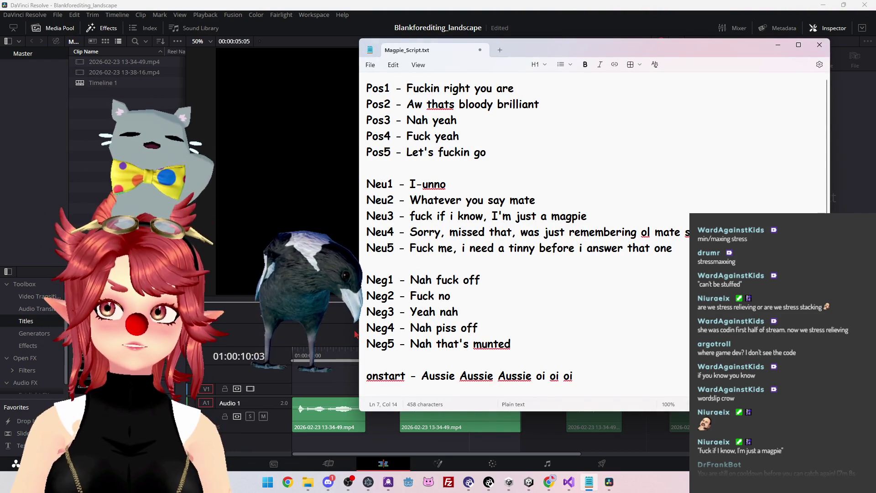
{"action": "left_click", "coordinate": [356, 334]}
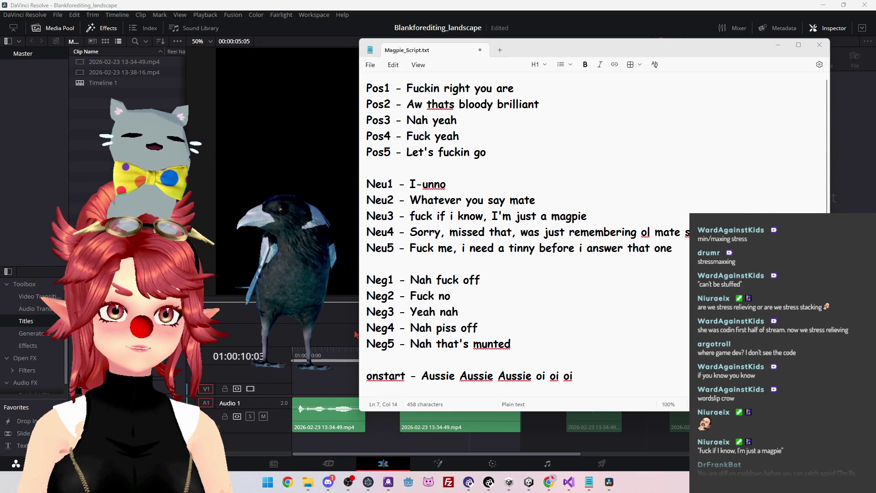
{"action": "key", "text": "super+e"}
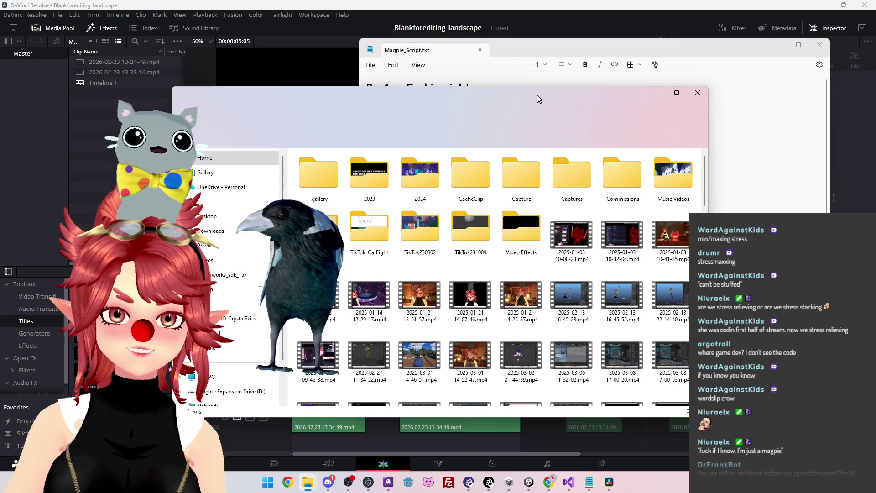
{"action": "left_click", "coordinate": [620, 242]}
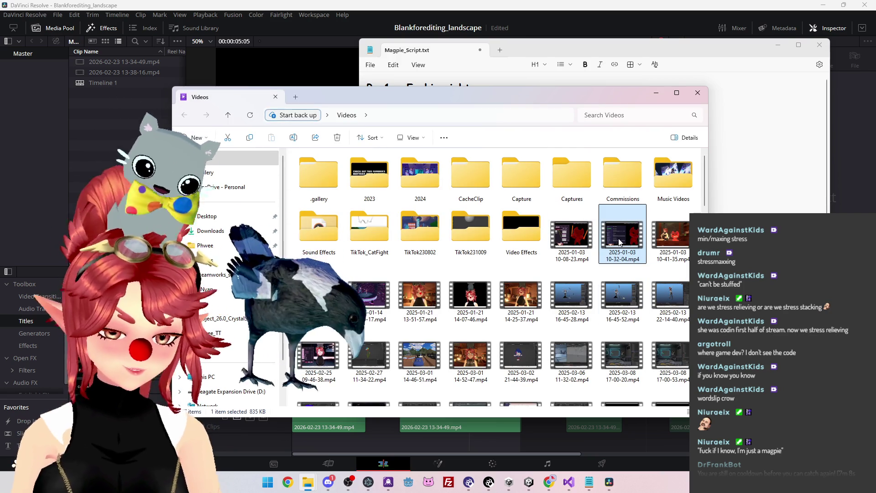
{"action": "left_click", "coordinate": [574, 228]}
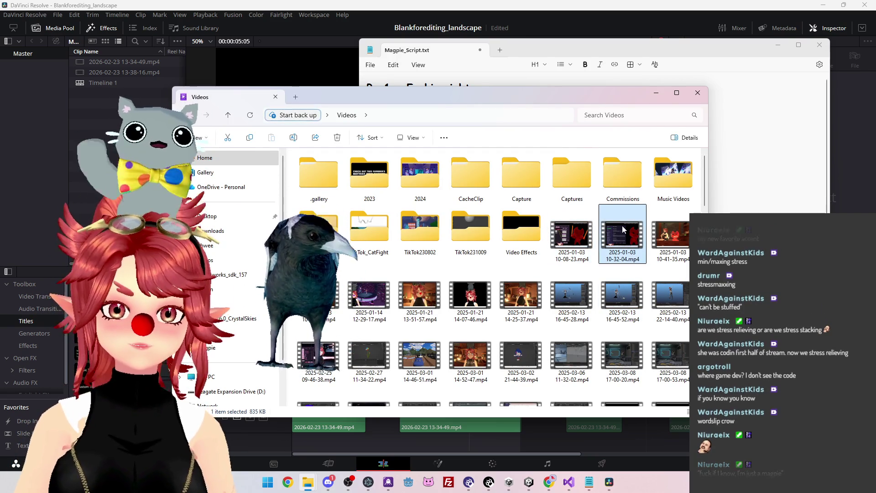
{"action": "scroll", "coordinate": [620, 297], "scroll_direction": "down", "scroll_amount": 10}
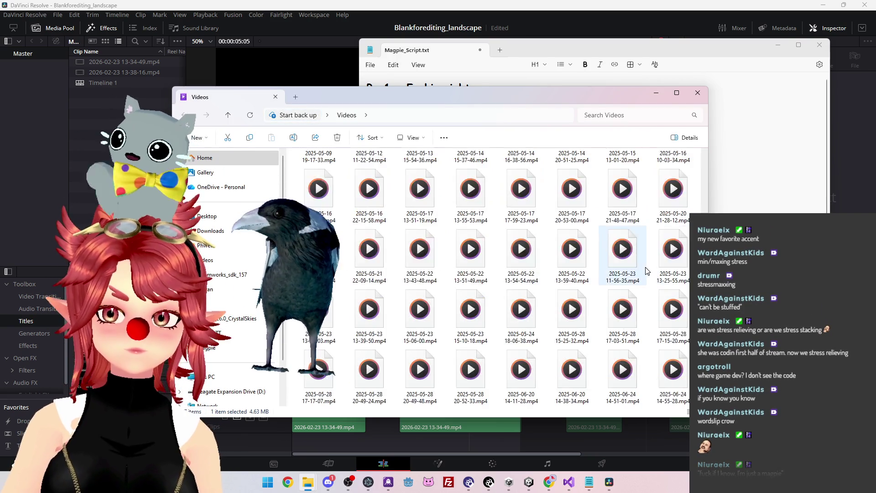
{"action": "left_click", "coordinate": [641, 381]}
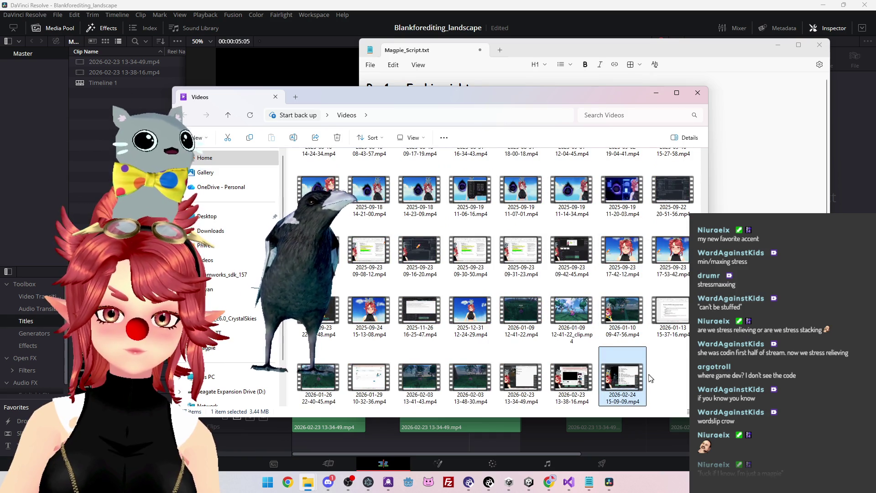
{"action": "left_click", "coordinate": [587, 78]}
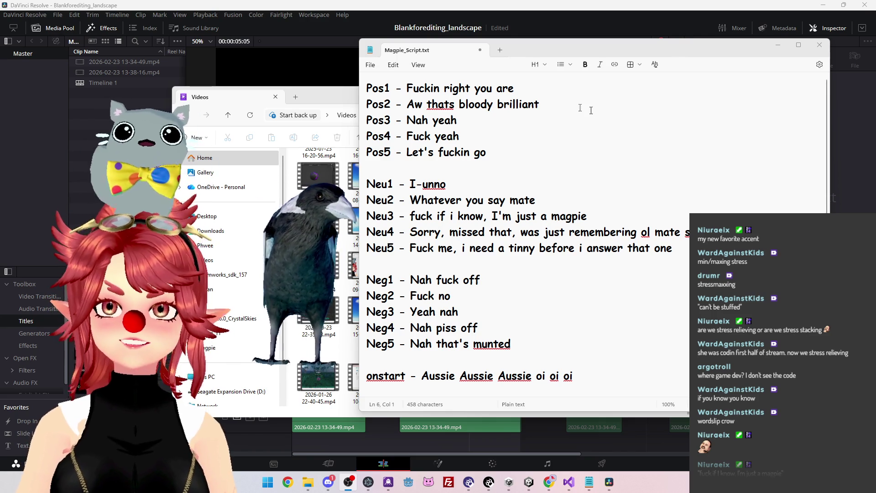
{"action": "left_click", "coordinate": [318, 98]}
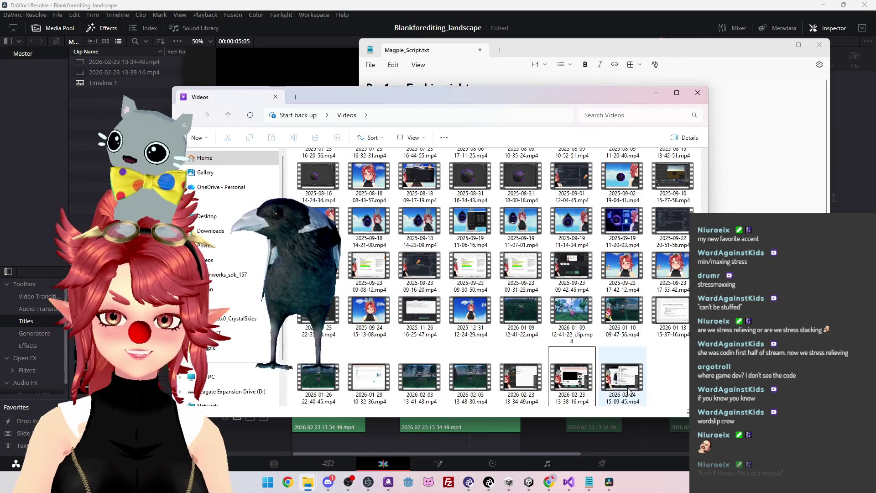
{"action": "left_click", "coordinate": [612, 374]}
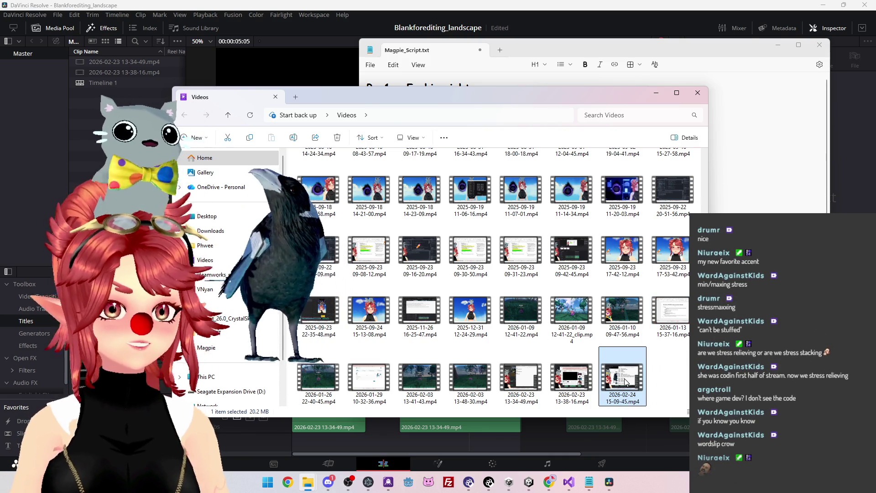
{"action": "double_click", "coordinate": [626, 392]}
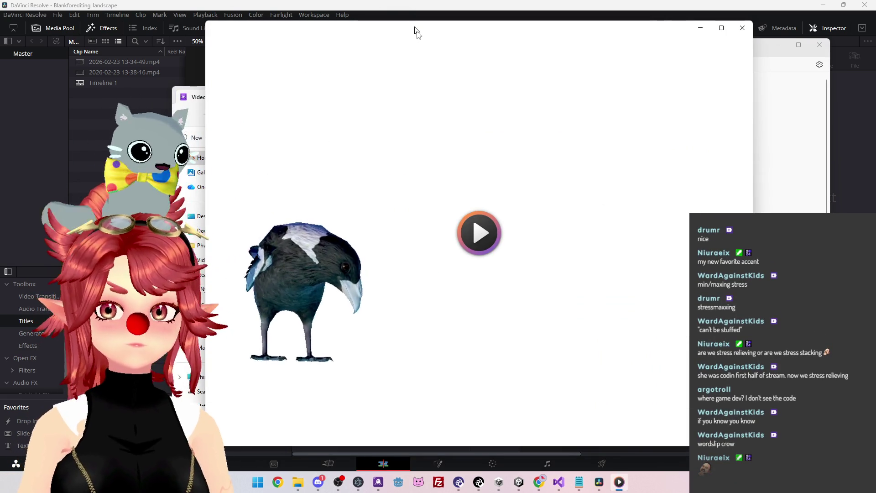
{"action": "left_click_drag", "start_coordinate": [422, 27], "coordinate": [441, 28]}
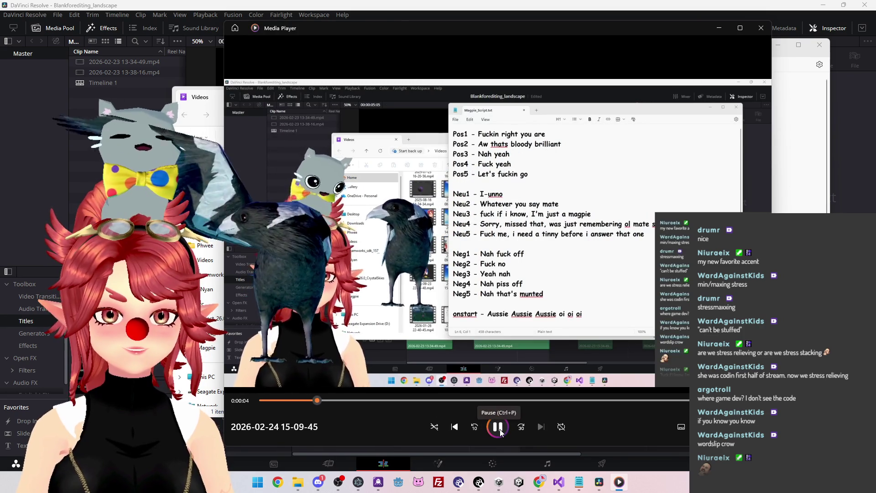
{"action": "left_click", "coordinate": [760, 28]}
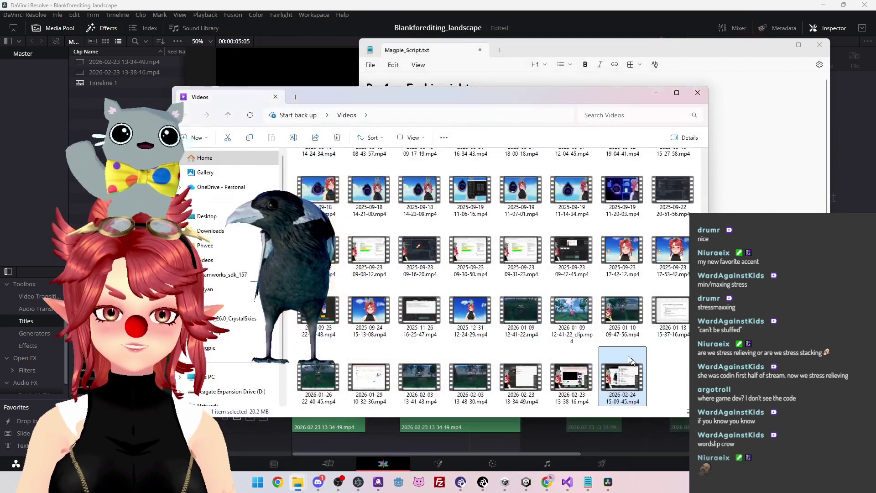
Select the 15-09-45 recording and switch to the Explorer window showing the Magpie prop folder.
{"action": "left_click", "coordinate": [633, 377]}
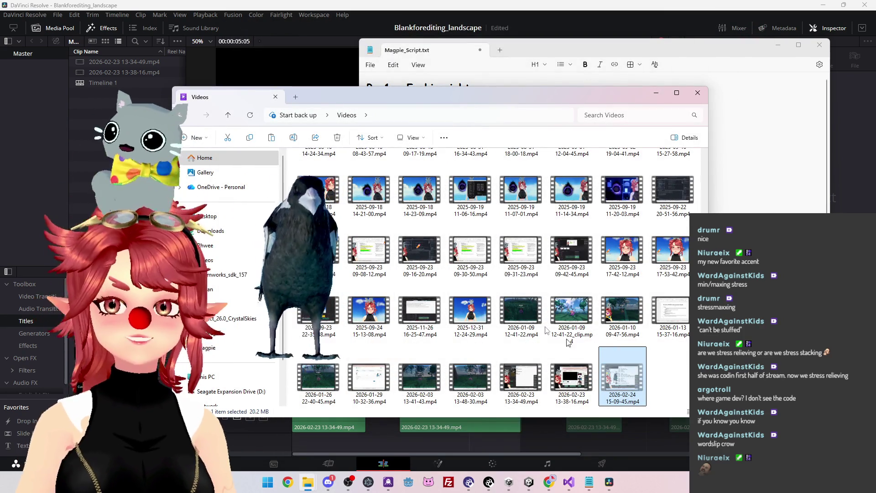
{"action": "left_click", "coordinate": [216, 351]}
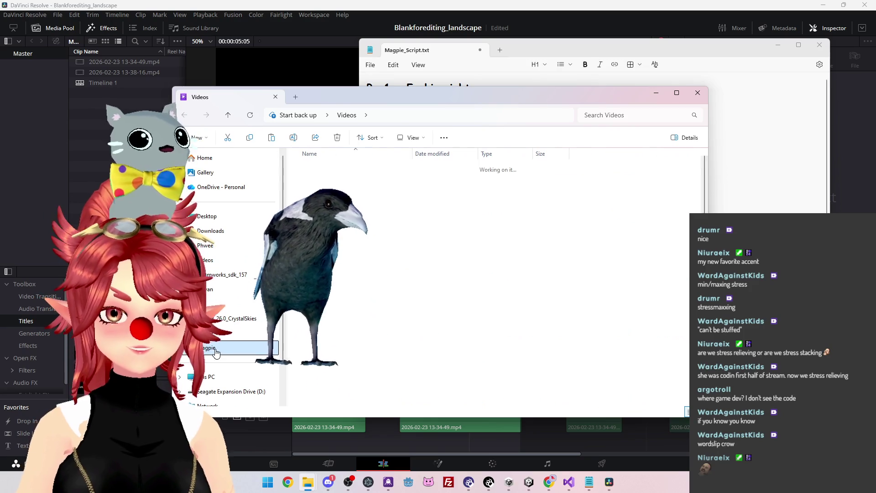
{"action": "left_click", "coordinate": [217, 377]}
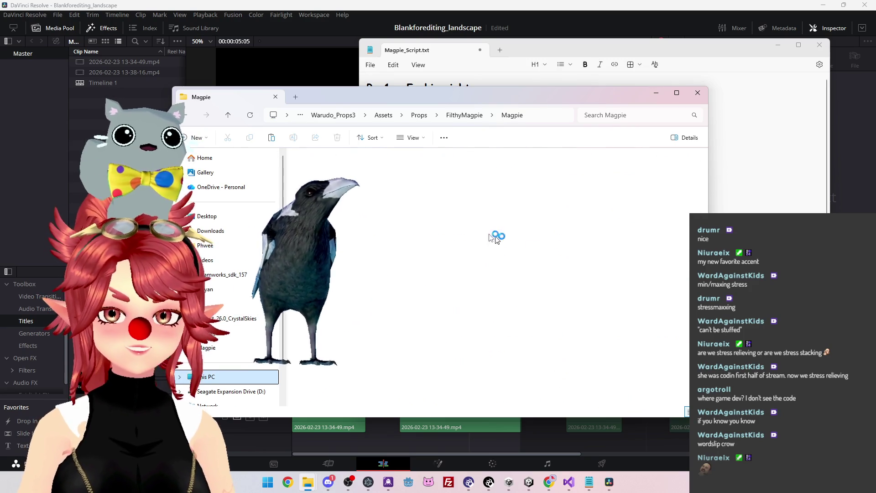
{"action": "mouse_move", "coordinate": [310, 485]}
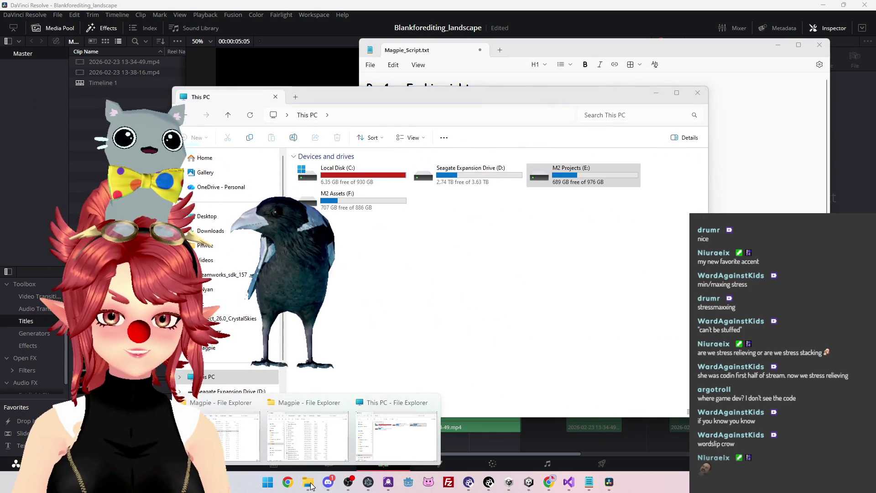
{"action": "mouse_move", "coordinate": [219, 431]}
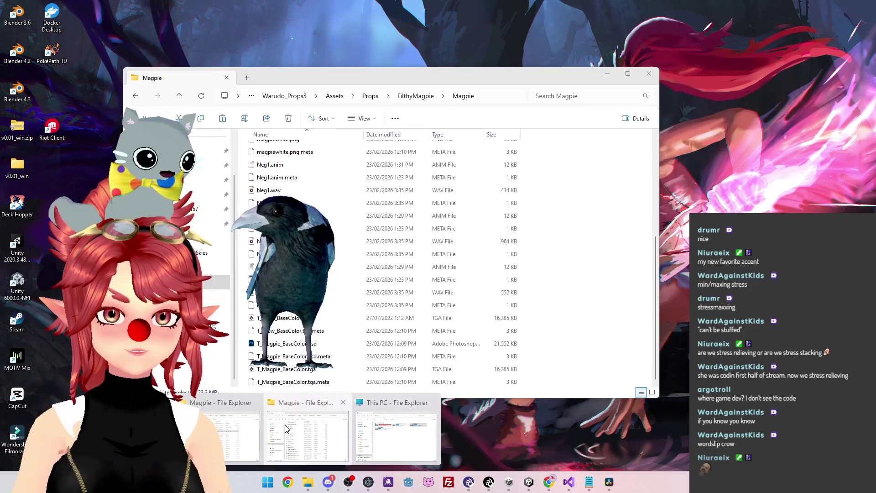
{"action": "mouse_move", "coordinate": [287, 434]}
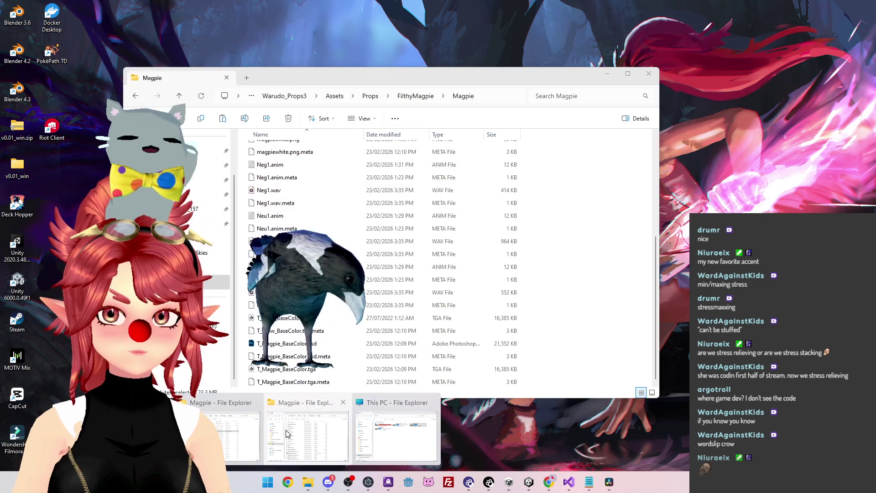
{"action": "left_click", "coordinate": [287, 434]}
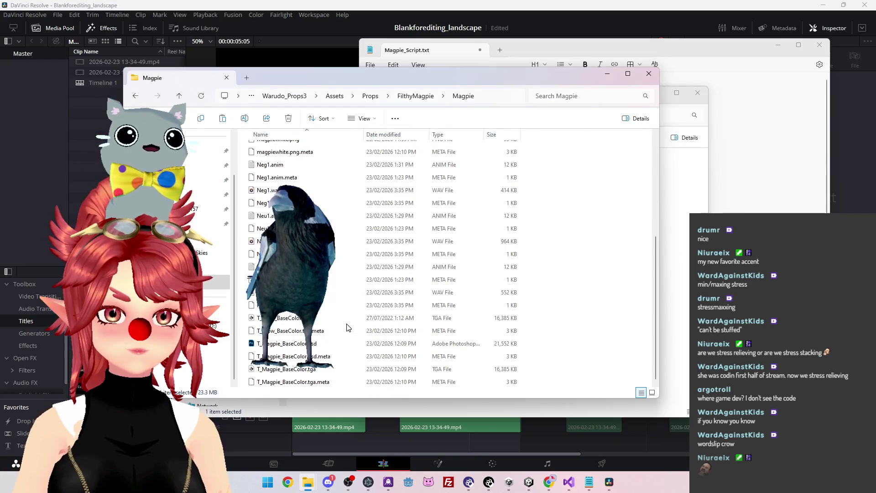
{"action": "scroll", "coordinate": [346, 326], "scroll_direction": "up", "scroll_amount": 5}
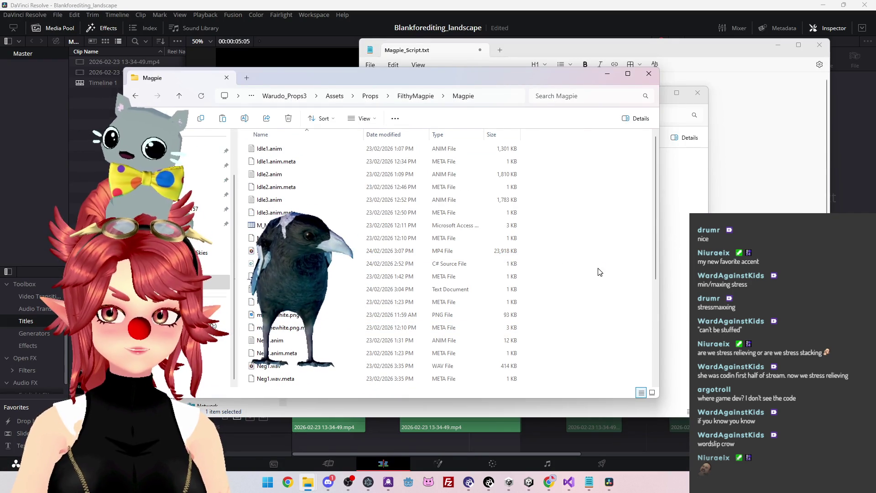
{"action": "scroll", "coordinate": [528, 281], "scroll_direction": "down", "scroll_amount": 10}
Rename the new recording in the Magpie folder to Maggie2.mp4 and return to DaVinci Resolve.
{"action": "key", "text": "F2"}
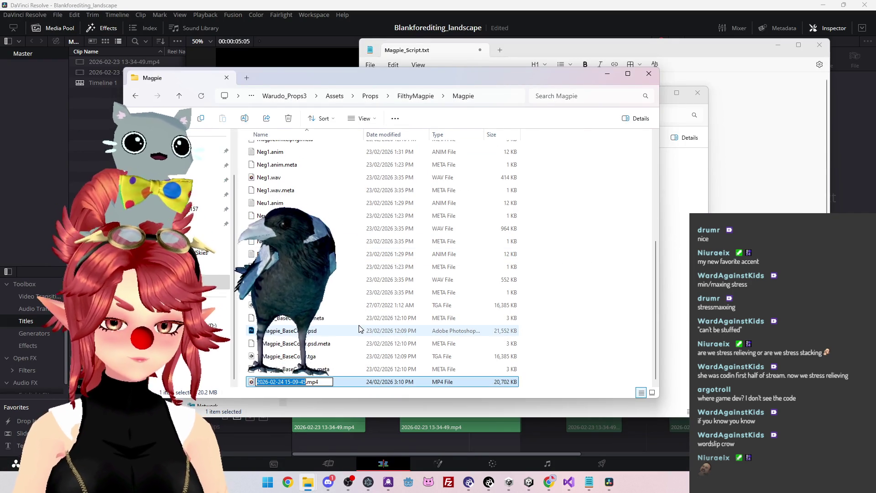
{"action": "type", "text": "Maggie2"}
{"action": "key", "text": "Return"}
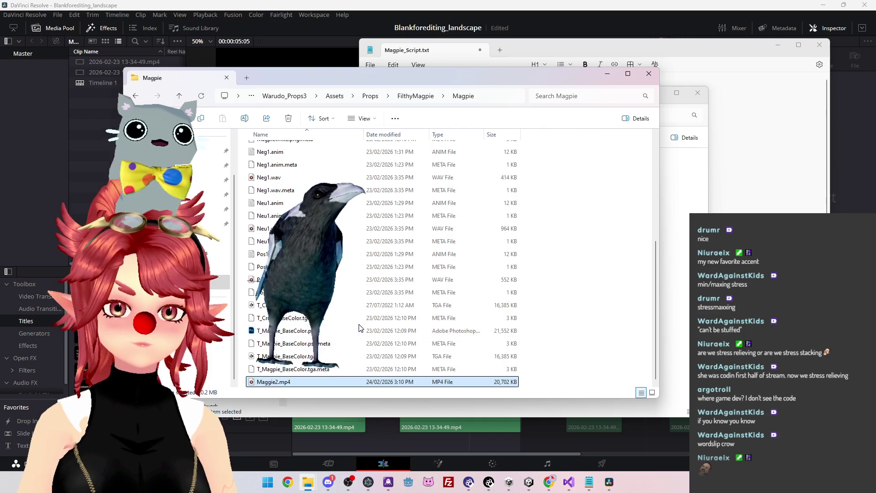
{"action": "scroll", "coordinate": [365, 314], "scroll_direction": "up", "scroll_amount": 5}
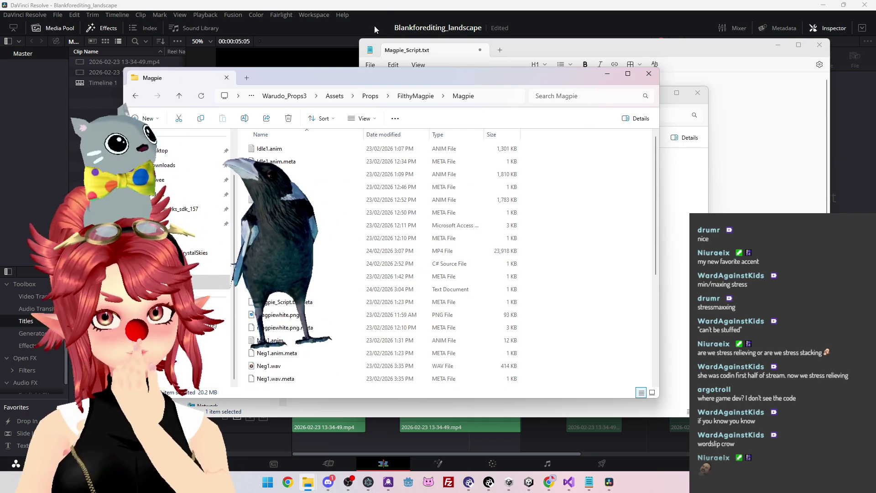
{"action": "left_click", "coordinate": [383, 9]}
{"action": "scroll", "coordinate": [489, 423], "scroll_direction": "right", "scroll_amount": 3}
{"action": "scroll", "coordinate": [488, 423], "scroll_direction": "left", "scroll_amount": 3}
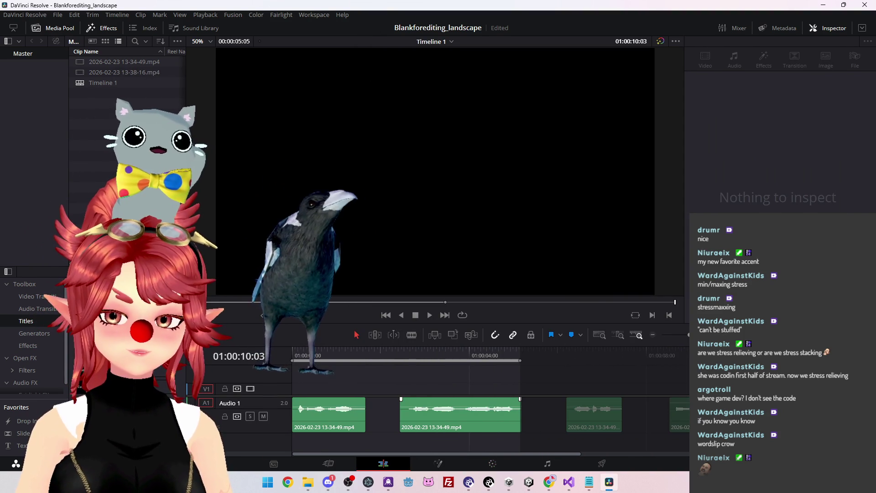
Delete all three old voice clips from the Audio 1 track.
{"action": "left_click", "coordinate": [679, 415]}
{"action": "key", "text": "Delete"}
{"action": "key", "text": "ctrl+z"}
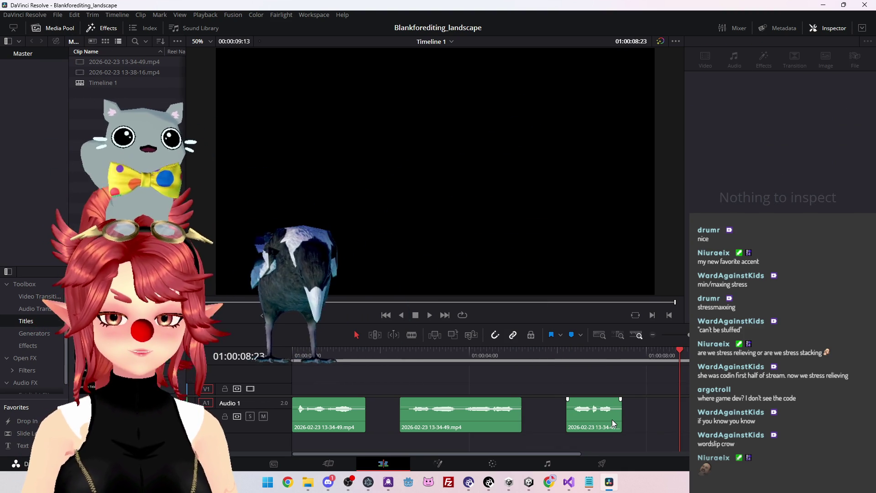
{"action": "left_click_drag", "start_coordinate": [646, 418], "coordinate": [342, 420]}
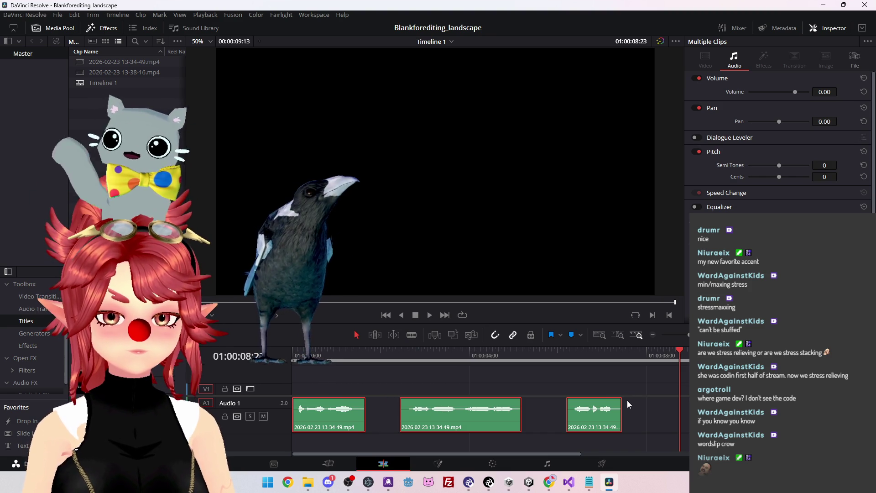
{"action": "key", "text": "Delete"}
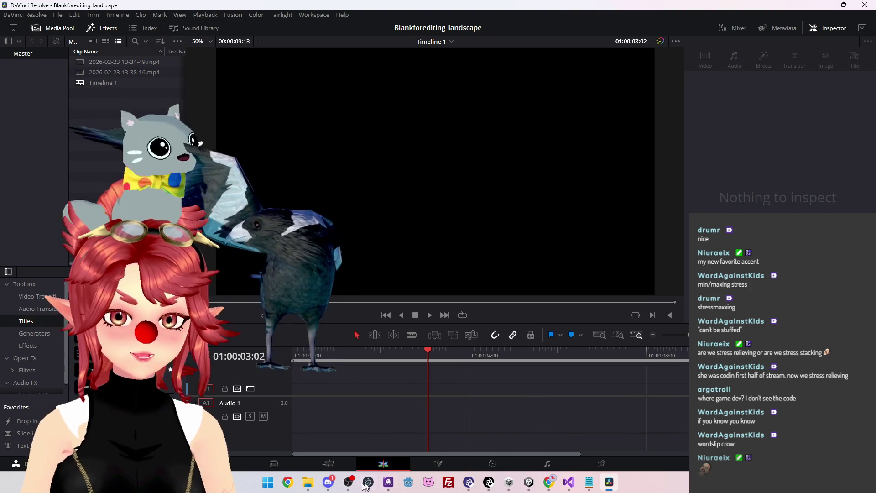
Restore the Magpie folder window from the taskbar and move it above the Resolve timeline.
{"action": "mouse_move", "coordinate": [308, 482]}
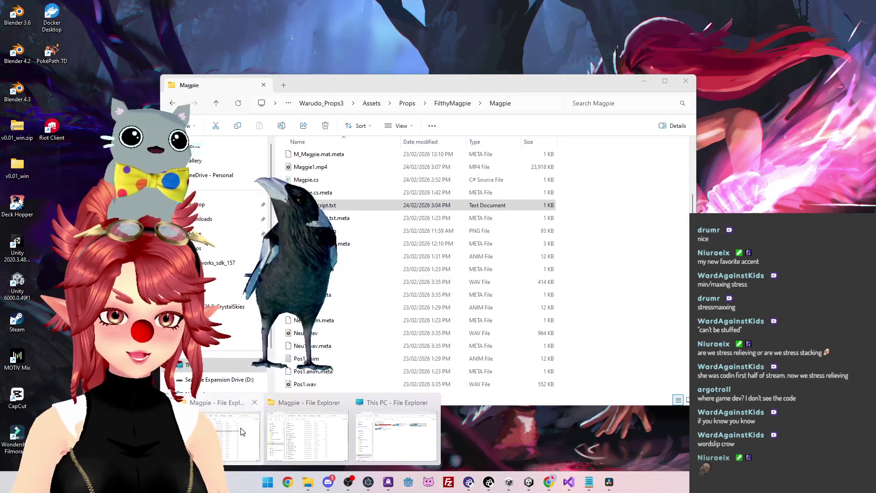
{"action": "left_click", "coordinate": [242, 432]}
{"action": "mouse_move", "coordinate": [417, 83]}
{"action": "left_mouse_down"}
{"action": "mouse_move", "coordinate": [518, 29]}
{"action": "mouse_move", "coordinate": [504, 25]}
{"action": "left_mouse_up"}
{"action": "scroll", "coordinate": [410, 214], "scroll_direction": "up", "scroll_amount": 2}
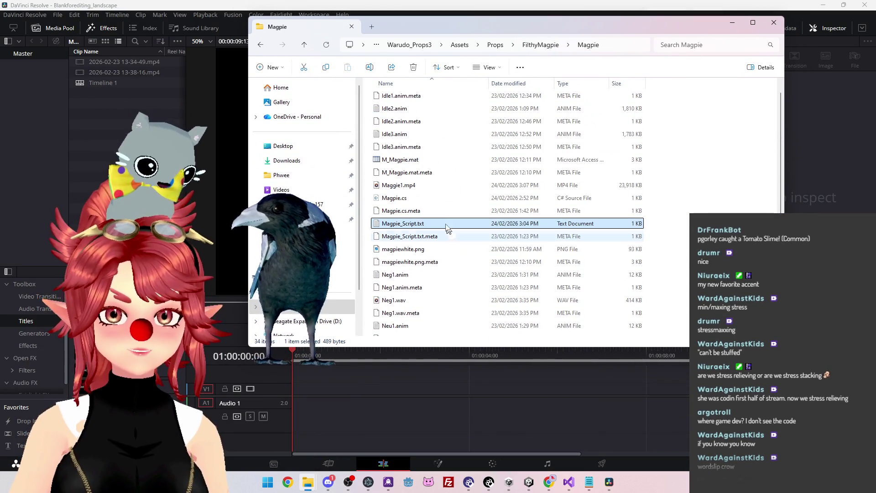
{"action": "scroll", "coordinate": [410, 214], "scroll_direction": "down", "scroll_amount": 2}
{"action": "scroll", "coordinate": [420, 218], "scroll_direction": "up", "scroll_amount": 2}
{"action": "scroll", "coordinate": [429, 219], "scroll_direction": "down", "scroll_amount": 3}
{"action": "scroll", "coordinate": [431, 219], "scroll_direction": "up", "scroll_amount": 2}
{"action": "scroll", "coordinate": [452, 215], "scroll_direction": "down", "scroll_amount": 4}
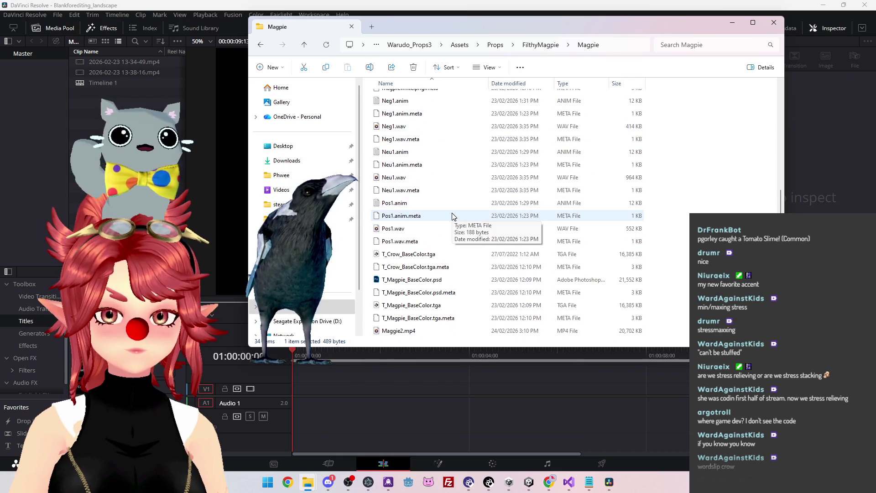
{"action": "scroll", "coordinate": [452, 215], "scroll_direction": "up", "scroll_amount": 5}
Drag Maggie2.mp4 from the Magpie folder onto the empty Resolve timeline and select the clip.
{"action": "left_click", "coordinate": [423, 201]}
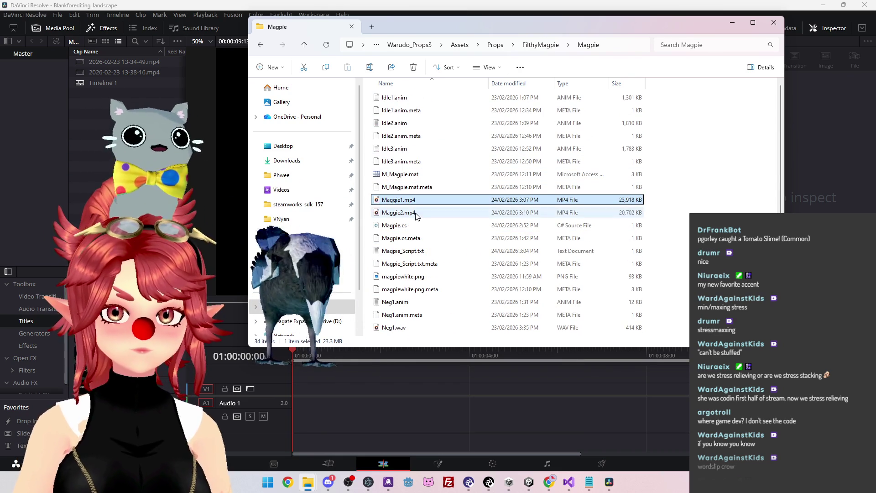
{"action": "left_click", "coordinate": [411, 212]}
{"action": "left_click_drag", "start_coordinate": [500, 24], "coordinate": [489, 23]}
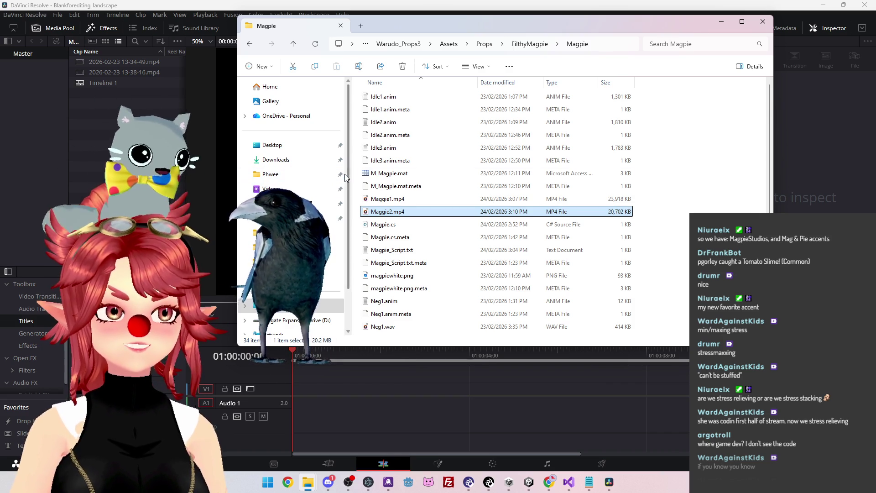
{"action": "mouse_move", "coordinate": [388, 211]}
{"action": "left_mouse_down"}
{"action": "mouse_move", "coordinate": [320, 219]}
{"action": "mouse_move", "coordinate": [308, 414]}
{"action": "left_mouse_up"}
{"action": "left_click", "coordinate": [352, 389]}
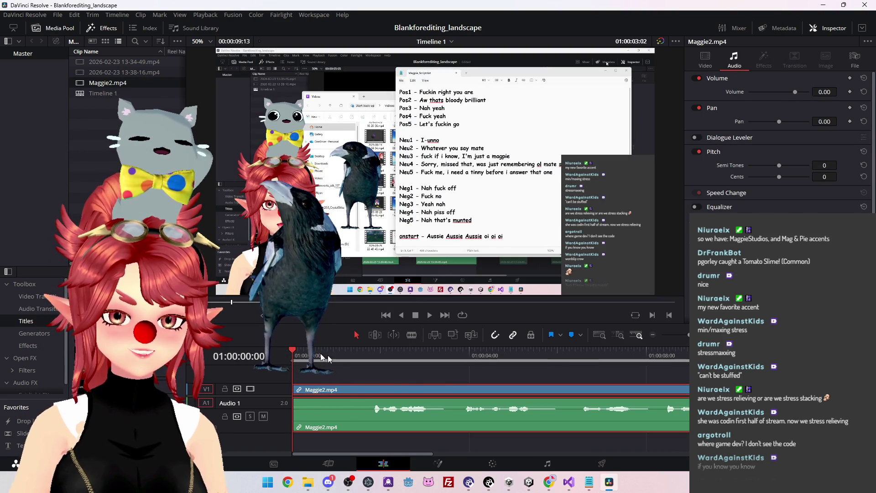
Find the first line start at 01:00:01:23 and blade-cut Maggie2.mp4 there.
{"action": "left_click", "coordinate": [366, 356]}
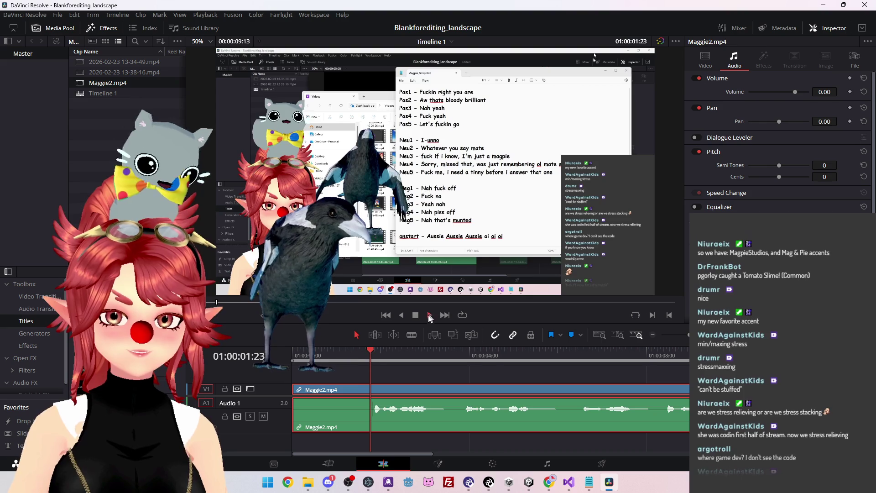
{"action": "left_click", "coordinate": [430, 315]}
{"action": "left_click", "coordinate": [415, 315]}
{"action": "left_click", "coordinate": [369, 351]}
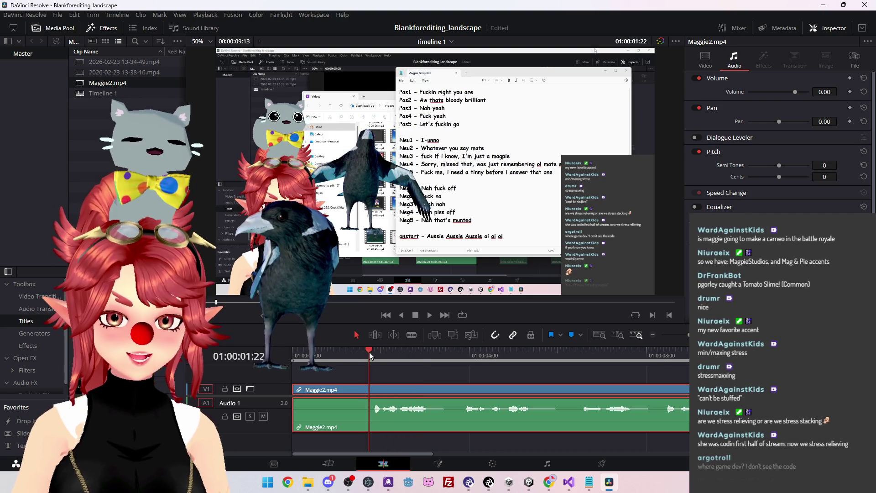
{"action": "left_click", "coordinate": [370, 353]}
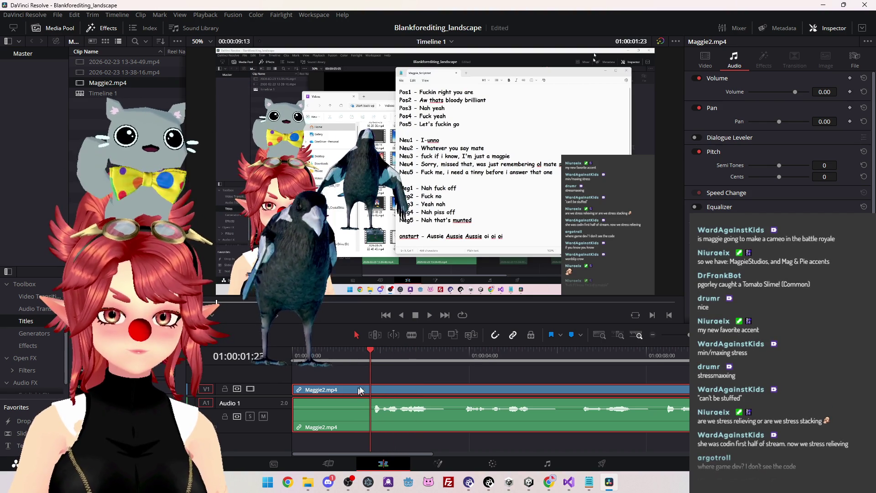
{"action": "key", "text": "b"}
{"action": "left_click", "coordinate": [371, 402]}
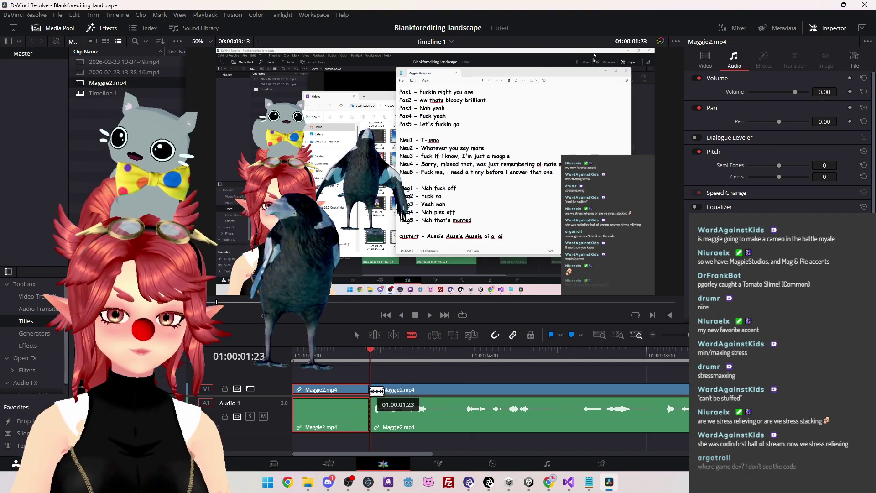
Blade-cut the clip at each voice-line boundary across the first stretch of the recording.
{"action": "left_click", "coordinate": [433, 392]}
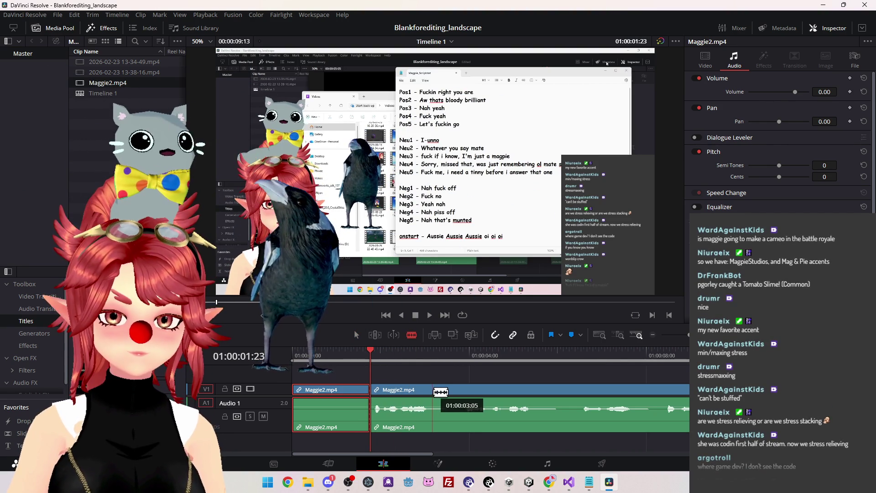
{"action": "left_click", "coordinate": [461, 390]}
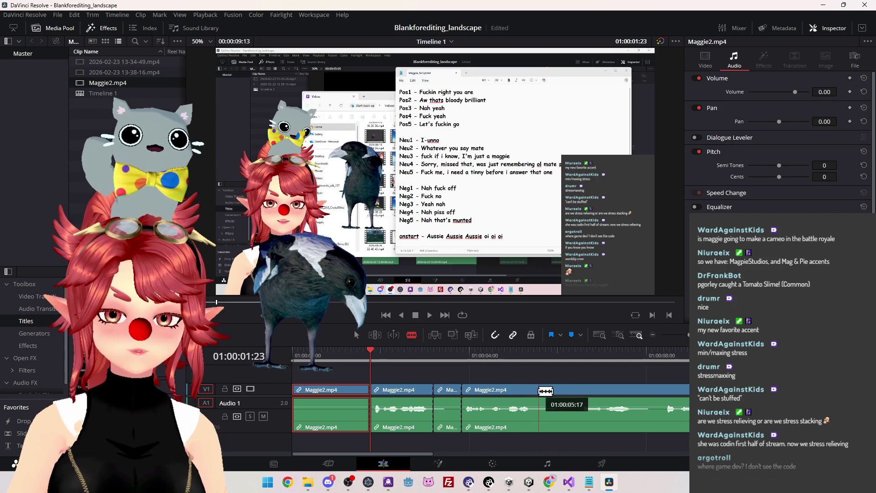
{"action": "left_click", "coordinate": [535, 390]}
{"action": "left_click", "coordinate": [578, 390]}
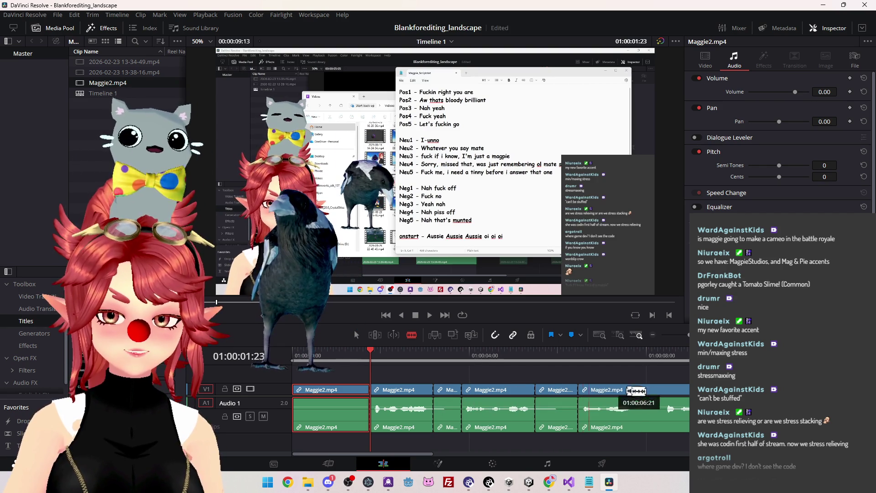
{"action": "left_click", "coordinate": [635, 393]}
{"action": "left_click", "coordinate": [663, 390]}
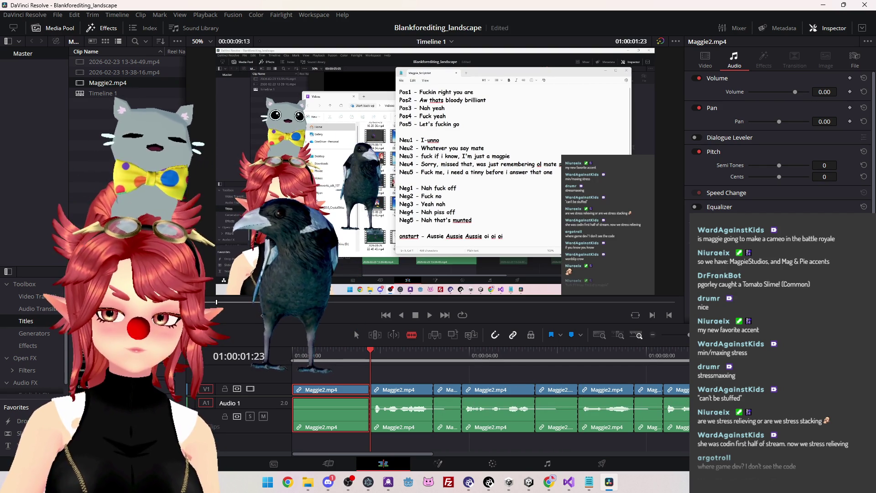
{"action": "scroll", "coordinate": [428, 371], "scroll_direction": "right", "scroll_amount": 5}
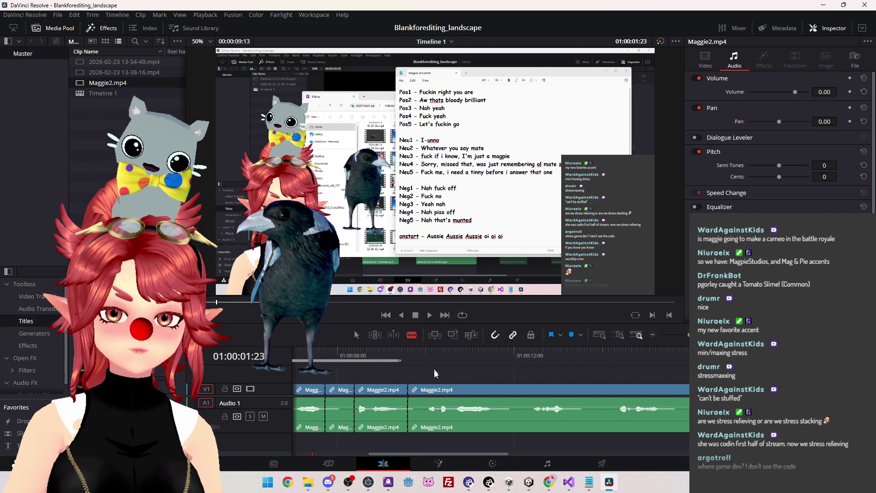
{"action": "left_click", "coordinate": [425, 390]}
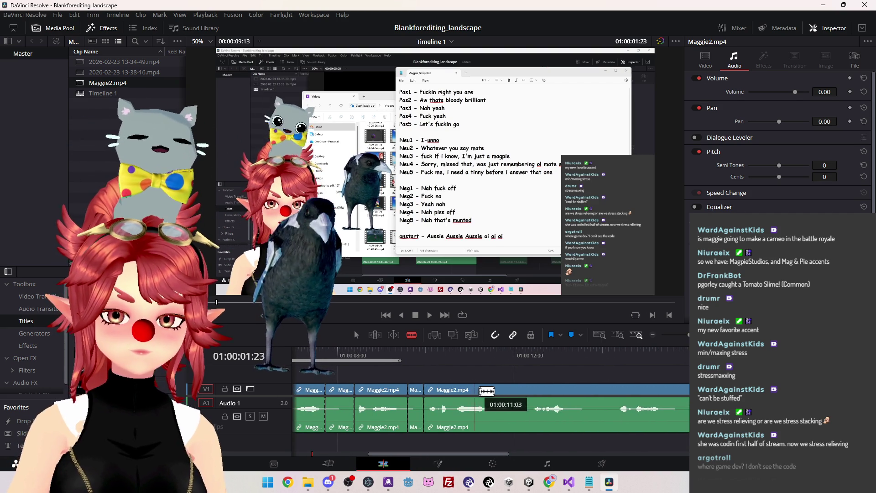
{"action": "left_click", "coordinate": [499, 389]}
{"action": "left_click", "coordinate": [528, 389]}
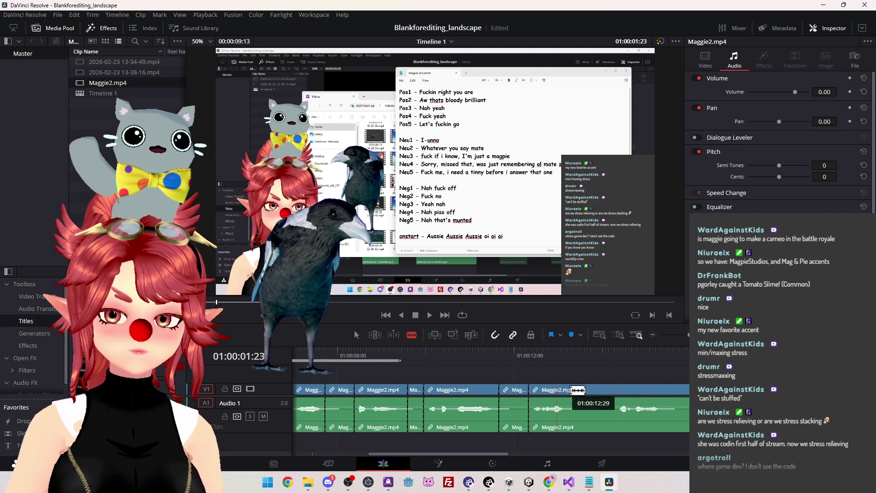
{"action": "left_click", "coordinate": [568, 389]}
{"action": "left_click", "coordinate": [616, 389]}
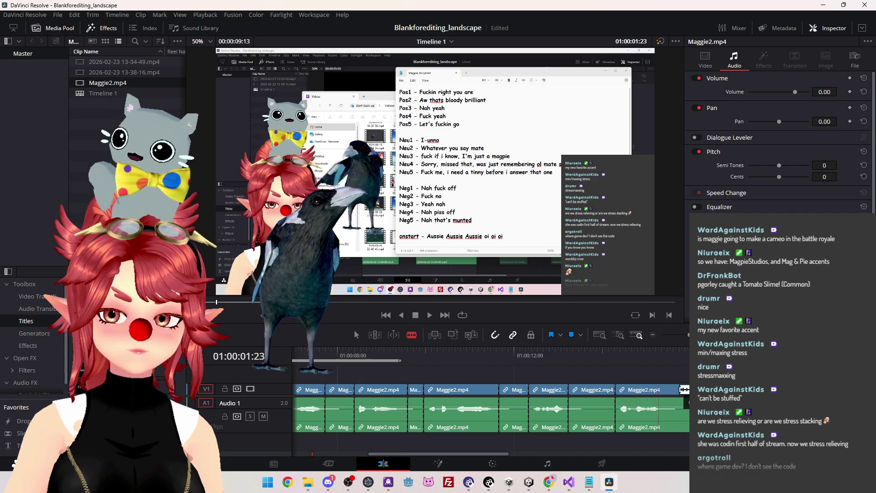
{"action": "left_click", "coordinate": [663, 389]}
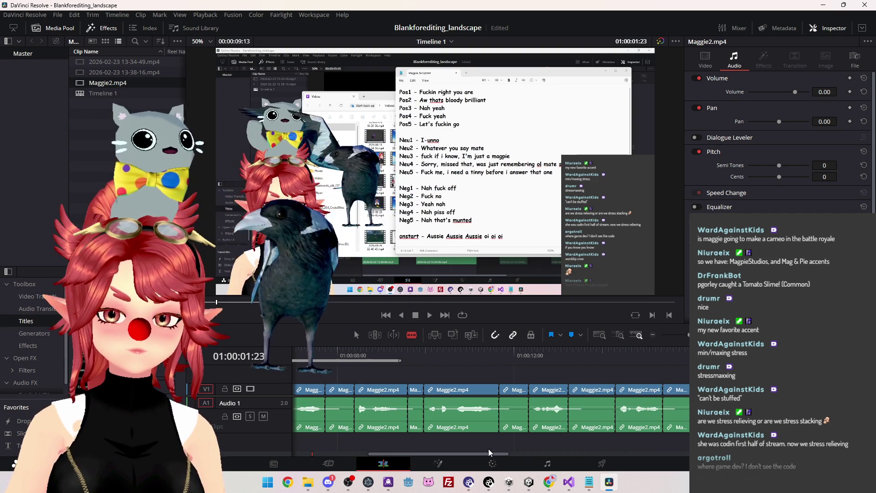
Continue cutting before and after each voice line further along the timeline.
{"action": "scroll", "coordinate": [485, 457], "scroll_direction": "right", "scroll_amount": 5}
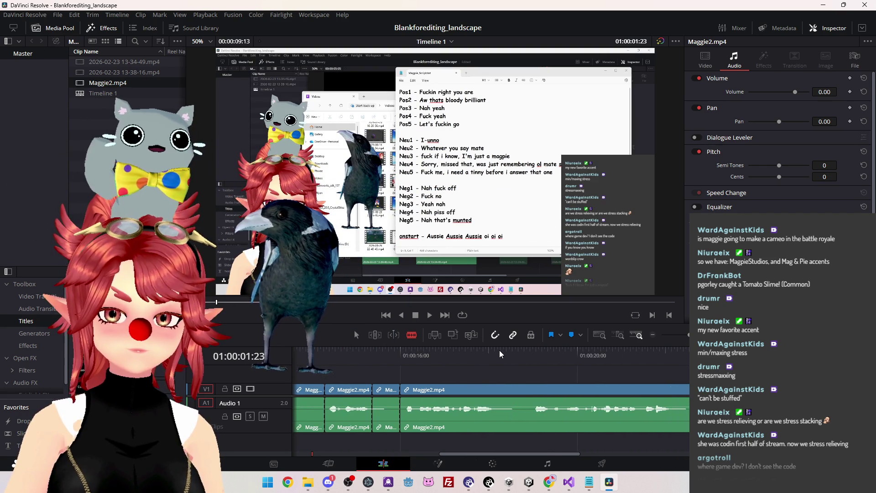
{"action": "left_click", "coordinate": [500, 391]}
{"action": "left_click", "coordinate": [528, 391]}
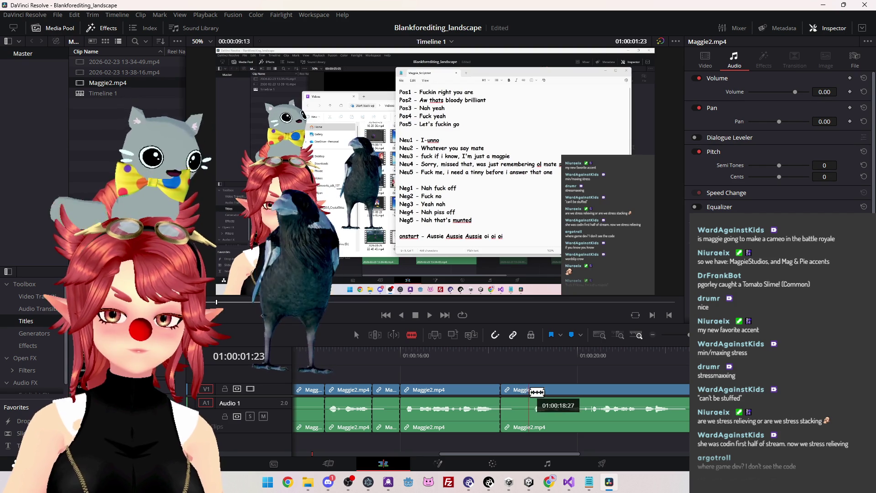
{"action": "left_click", "coordinate": [676, 391]}
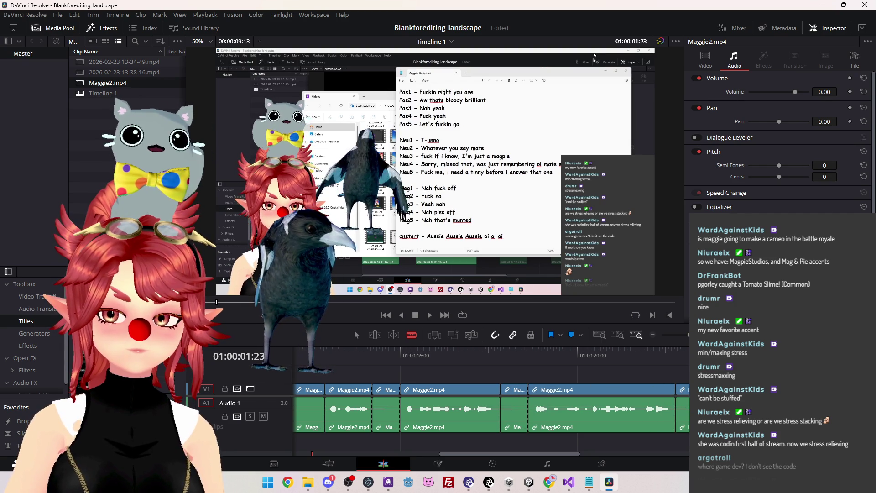
{"action": "scroll", "coordinate": [573, 366], "scroll_direction": "right", "scroll_amount": 5}
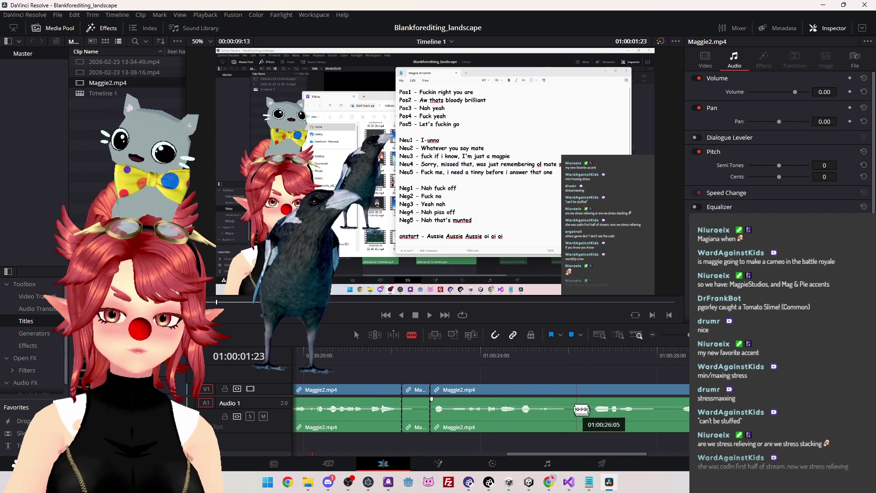
{"action": "left_click", "coordinate": [554, 391]}
{"action": "left_click", "coordinate": [588, 392]}
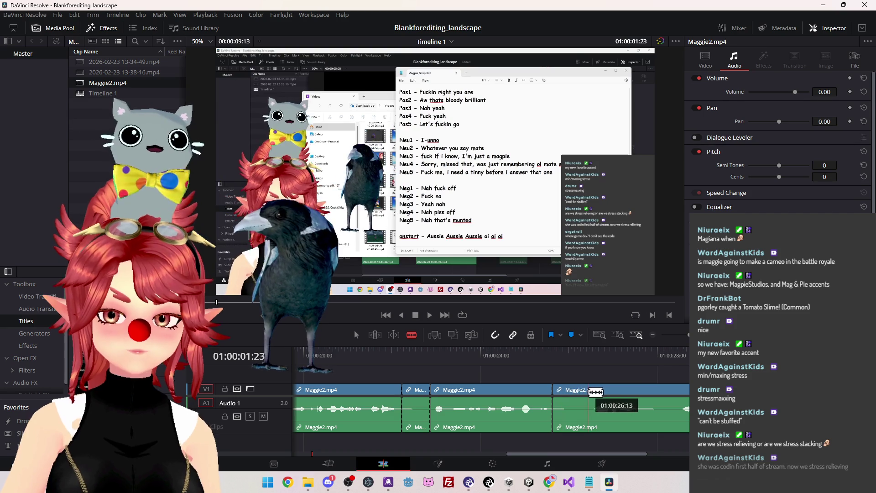
{"action": "left_click", "coordinate": [641, 392]}
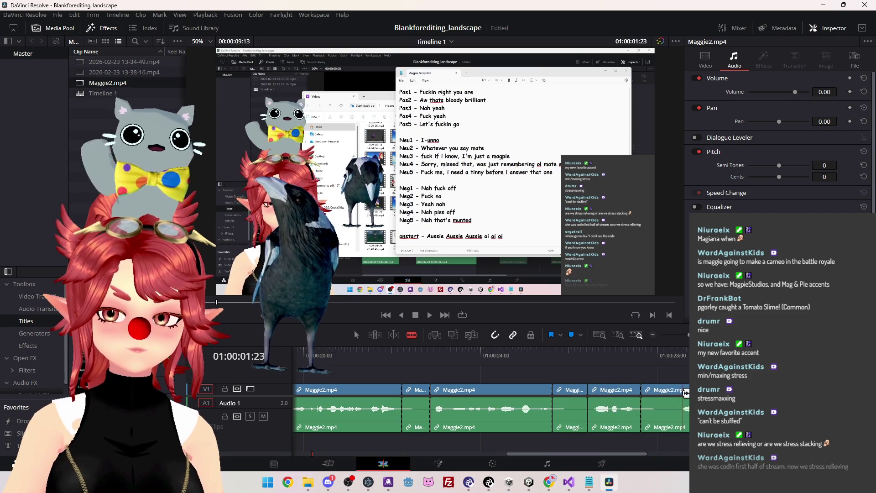
{"action": "left_click", "coordinate": [679, 392]}
{"action": "left_click_drag", "start_coordinate": [634, 454], "coordinate": [667, 455]}
{"action": "left_click", "coordinate": [589, 392]}
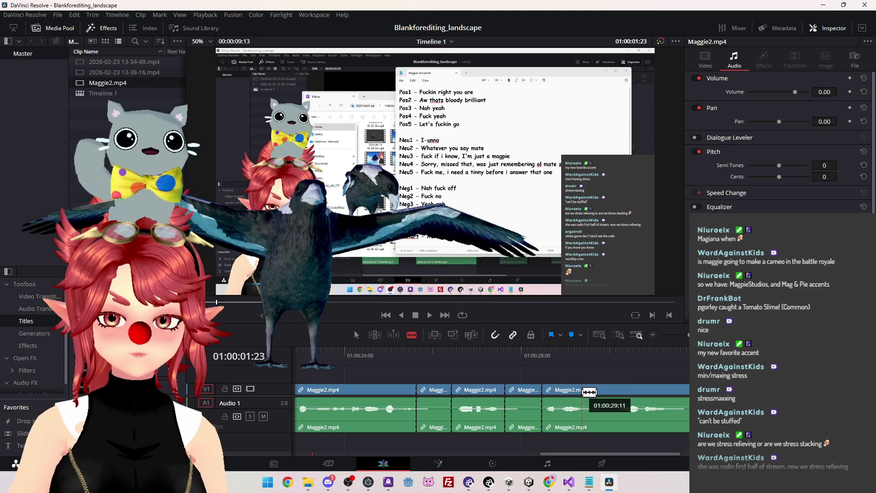
{"action": "left_click", "coordinate": [615, 391]}
{"action": "left_click", "coordinate": [674, 393]}
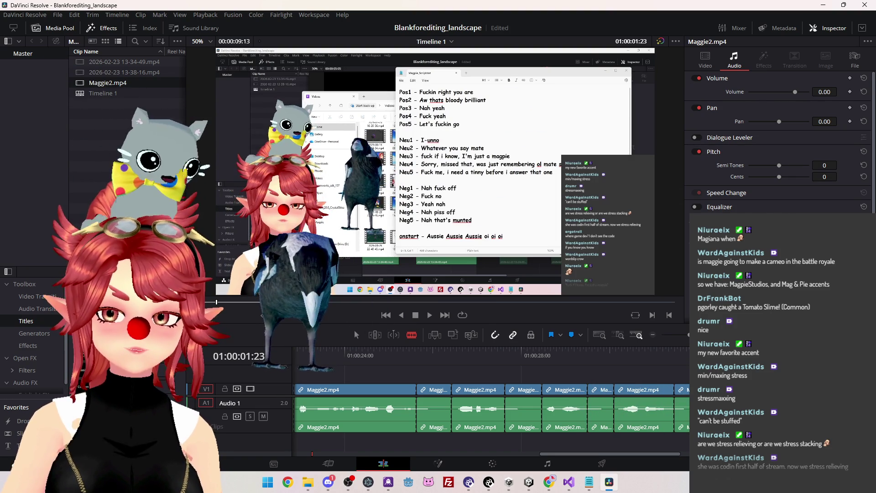
{"action": "left_click_drag", "start_coordinate": [662, 454], "coordinate": [697, 454]}
Cut the last pauses near the end, undoing one misplaced cut and redoing it correctly.
{"action": "left_click", "coordinate": [602, 391]}
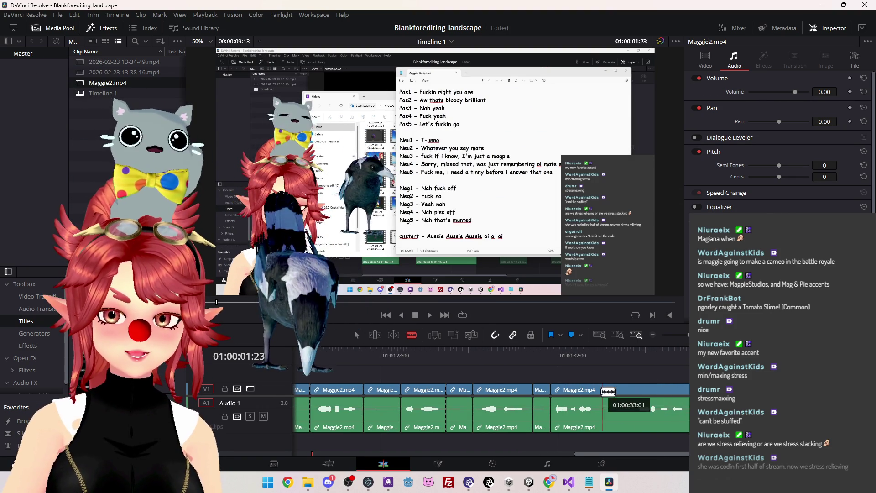
{"action": "left_click", "coordinate": [632, 391]}
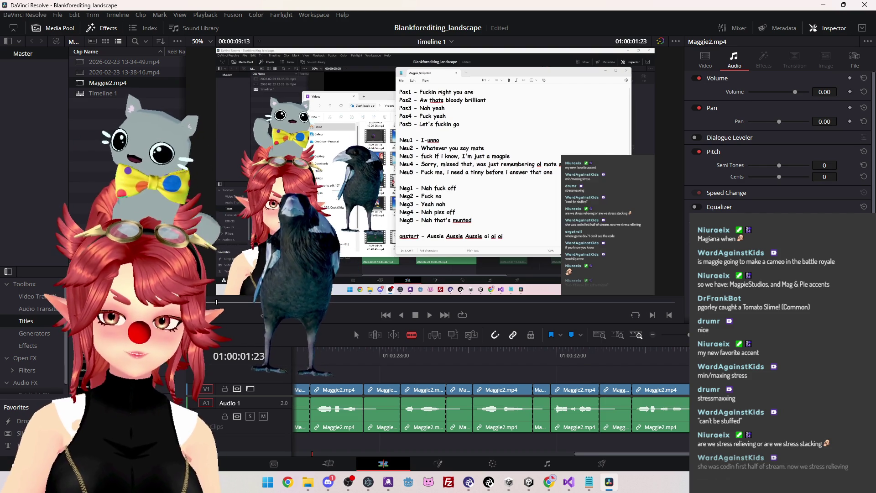
{"action": "scroll", "coordinate": [490, 406], "scroll_direction": "right", "scroll_amount": 3}
{"action": "scroll", "coordinate": [630, 406], "scroll_direction": "right", "scroll_amount": 1}
{"action": "left_click", "coordinate": [594, 391]}
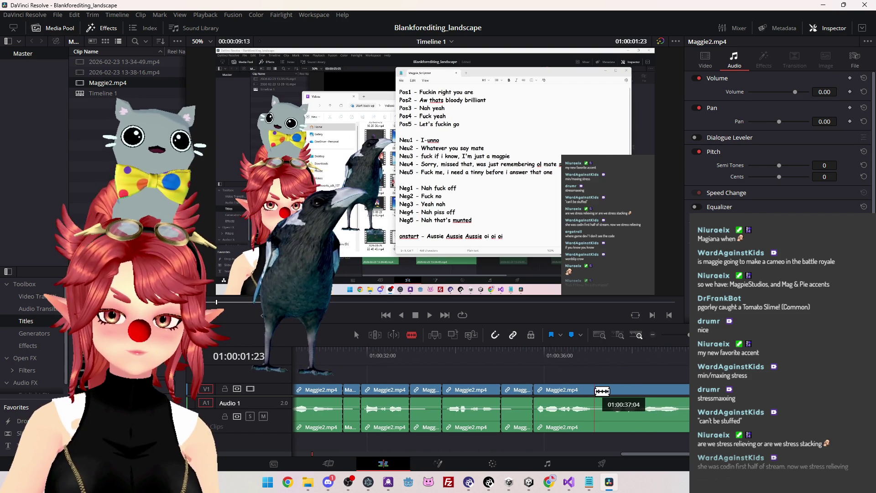
{"action": "key", "text": "ctrl+z"}
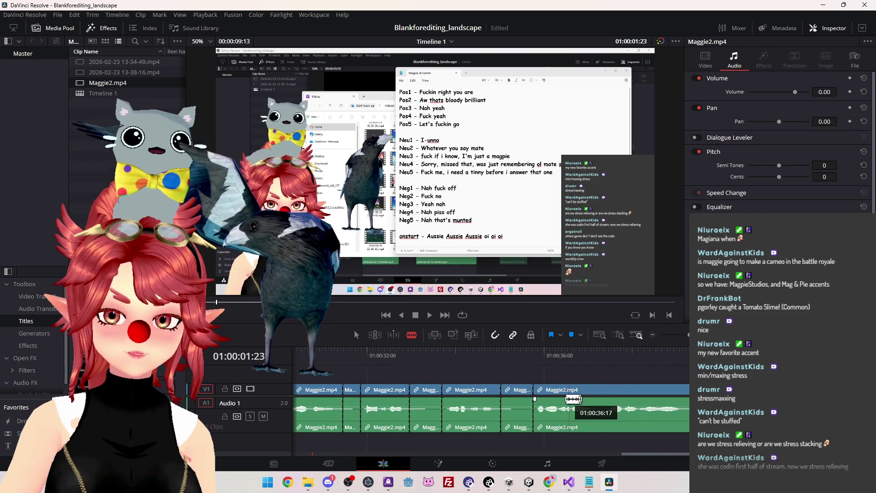
{"action": "left_click", "coordinate": [684, 406]}
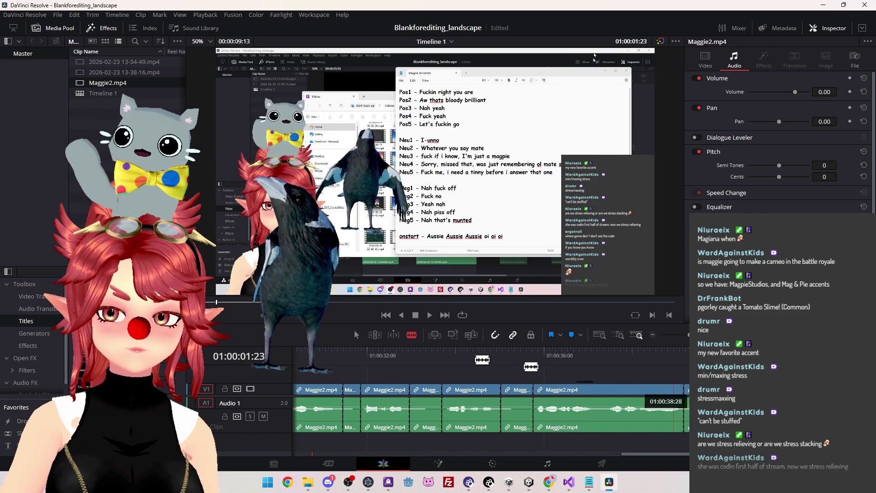
Ripple-delete the first silent gap clips, including the leading clip before the first line.
{"action": "left_click", "coordinate": [356, 335]}
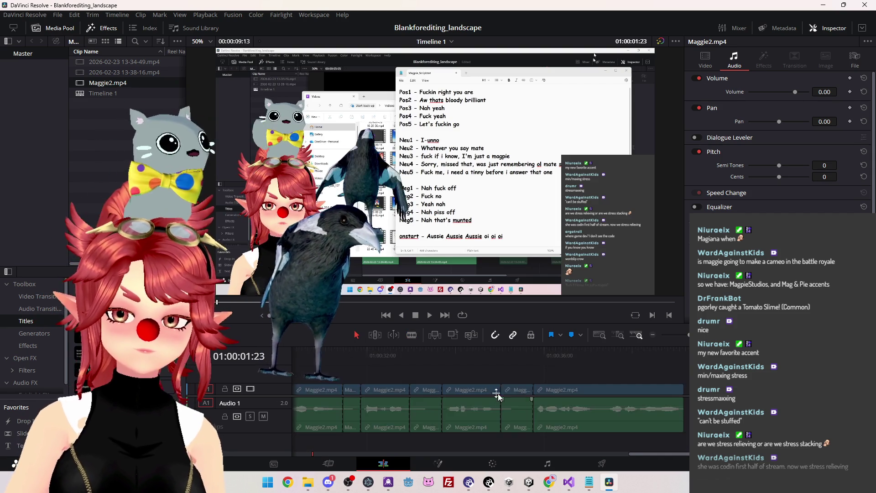
{"action": "left_click", "coordinate": [513, 393]}
{"action": "key", "text": "Delete"}
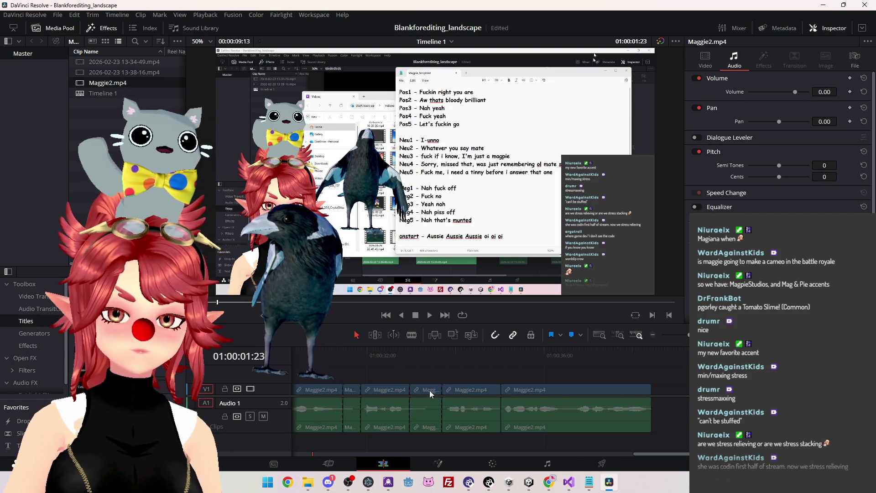
{"action": "scroll", "coordinate": [430, 402], "scroll_direction": "left", "scroll_amount": 5}
{"action": "left_click", "coordinate": [615, 417]}
{"action": "key", "text": "Delete"}
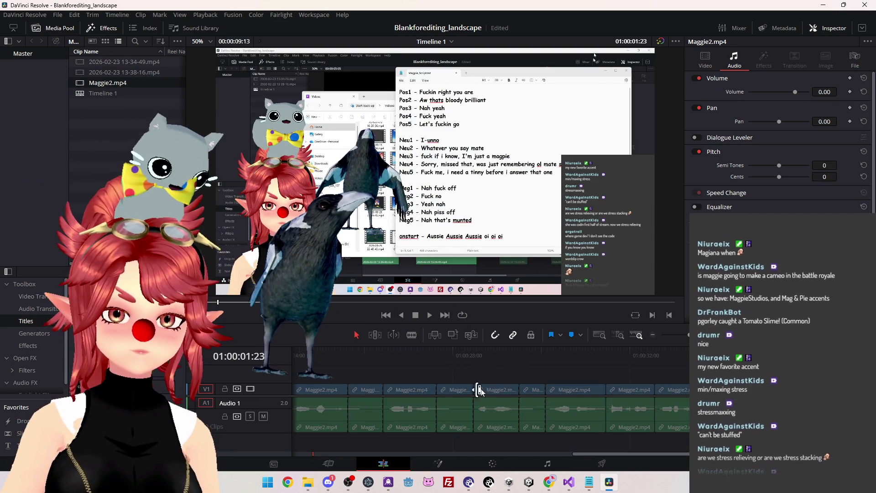
{"action": "left_click", "coordinate": [532, 390]}
{"action": "key", "text": "Delete"}
{"action": "left_click", "coordinate": [457, 392]}
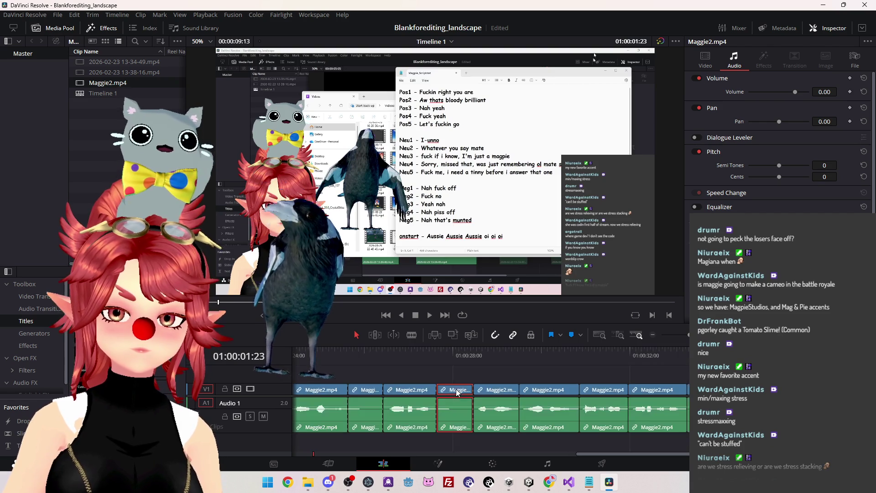
{"action": "left_click_drag", "start_coordinate": [580, 454], "coordinate": [294, 454]}
{"action": "key", "text": "Delete"}
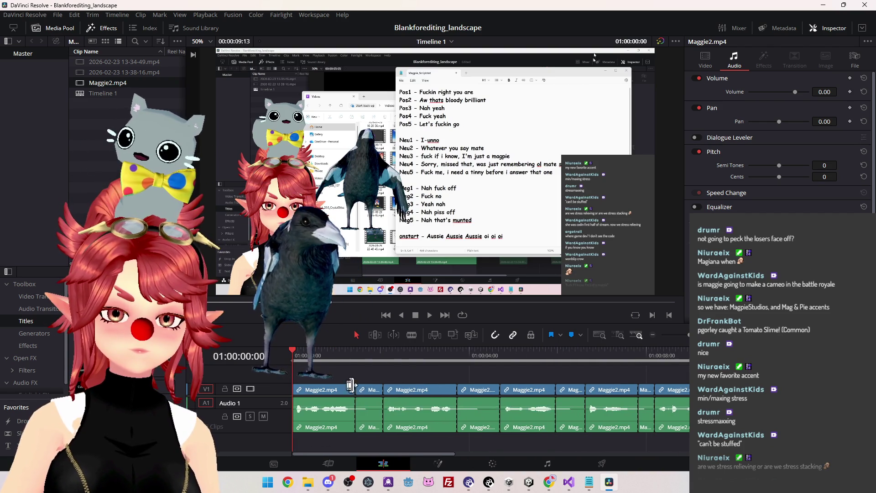
Delete the remaining short gap clips so the lines sit back-to-back, then zoom out.
{"action": "left_click", "coordinate": [371, 391]}
{"action": "key", "text": "Delete"}
{"action": "left_click", "coordinate": [450, 390]}
{"action": "key", "text": "Delete"}
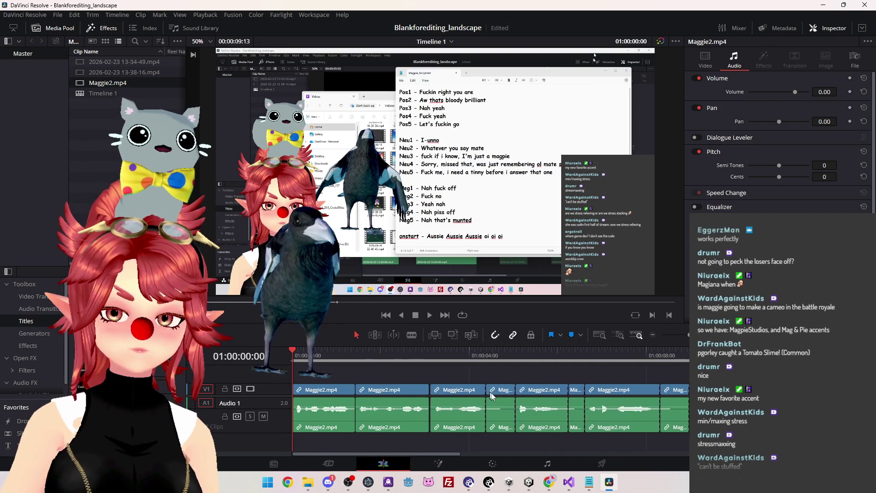
{"action": "left_click", "coordinate": [502, 391]}
{"action": "key", "text": "Delete"}
{"action": "key", "text": "Delete"}
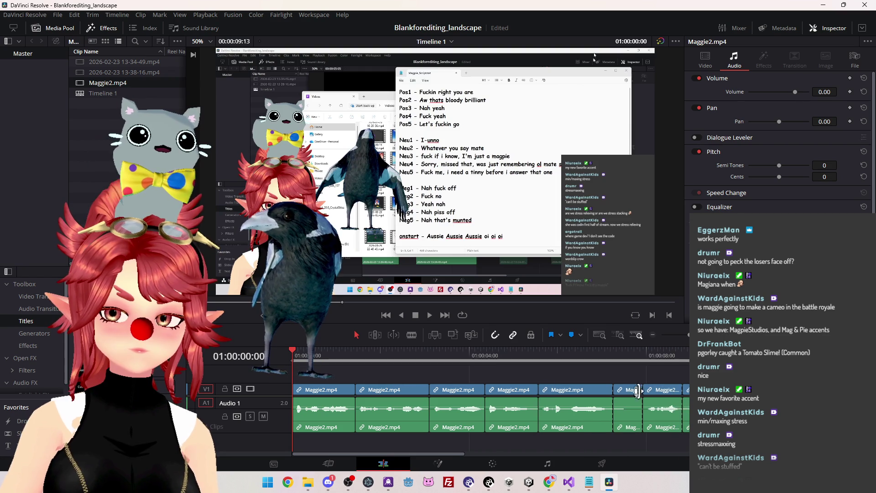
{"action": "left_click", "coordinate": [632, 392]}
{"action": "key", "text": "Delete"}
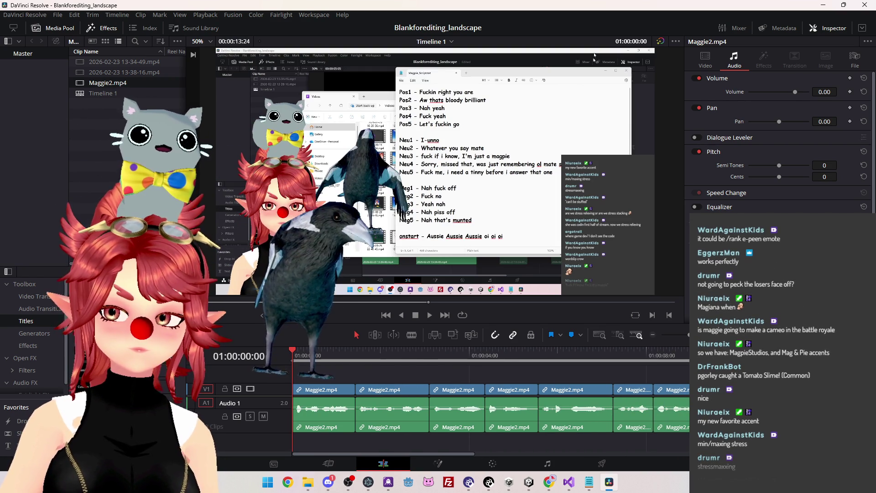
{"action": "scroll", "coordinate": [483, 421], "scroll_direction": "right", "scroll_amount": 5}
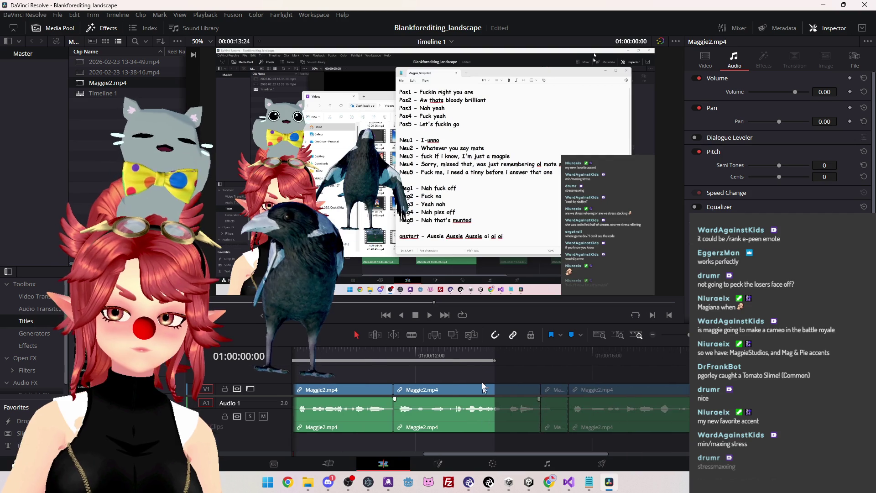
{"action": "left_click_drag", "start_coordinate": [495, 359], "coordinate": [539, 359]}
{"action": "key", "text": "Home"}
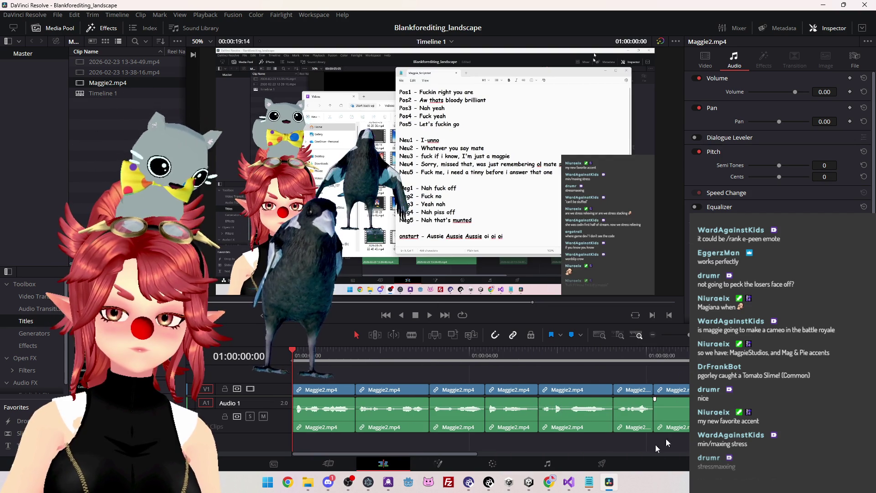
{"action": "scroll", "coordinate": [457, 410], "scroll_direction": "right", "scroll_amount": 4}
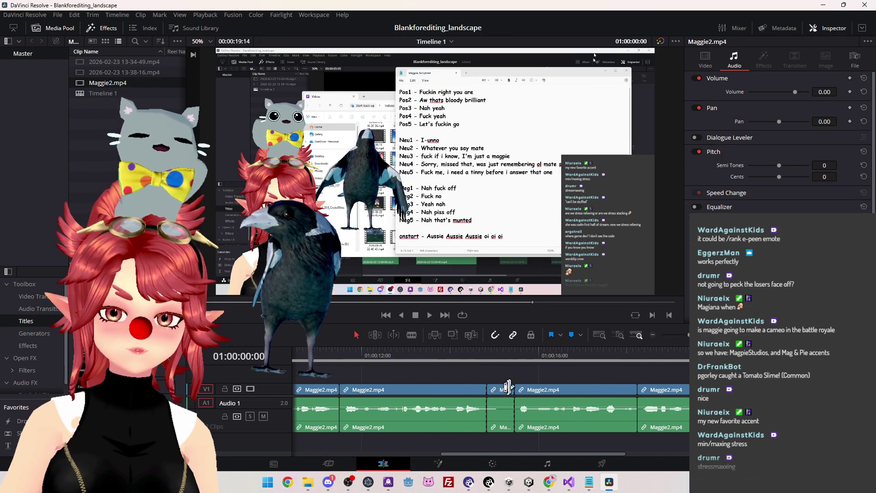
{"action": "key", "text": "Delete"}
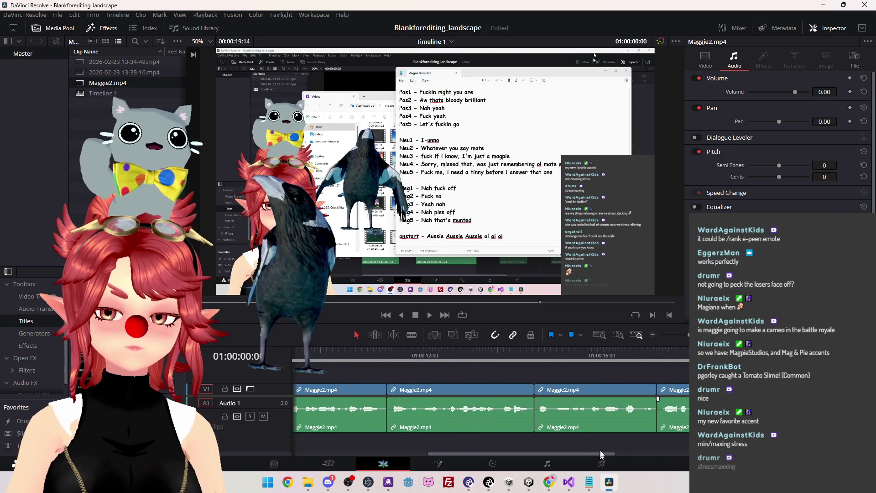
{"action": "key", "text": "shift+z"}
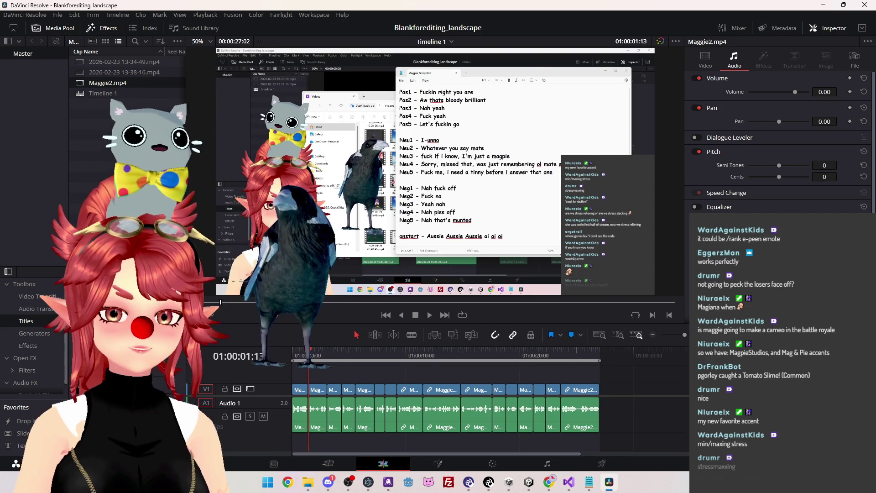
Play back the edited voice lines from the start, scrubbing back to around 23–25 seconds.
{"action": "left_click_drag", "start_coordinate": [306, 356], "coordinate": [263, 343]}
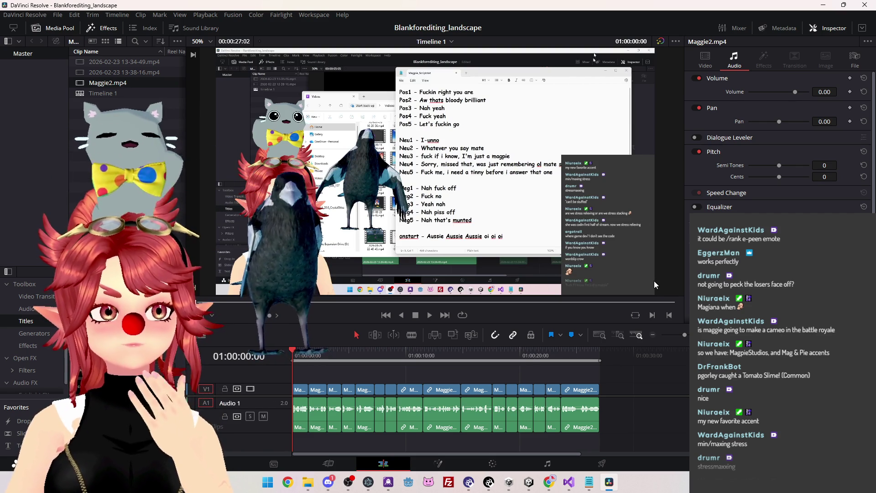
{"action": "left_click", "coordinate": [428, 317]}
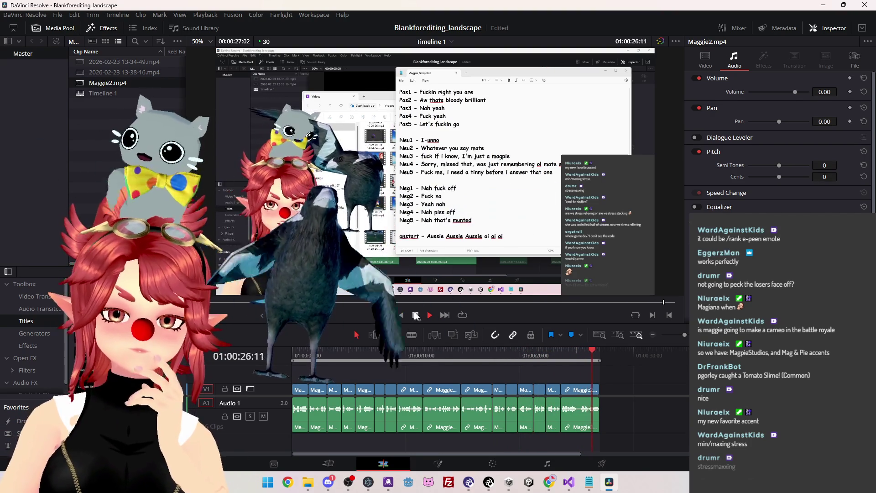
{"action": "left_click", "coordinate": [582, 355]}
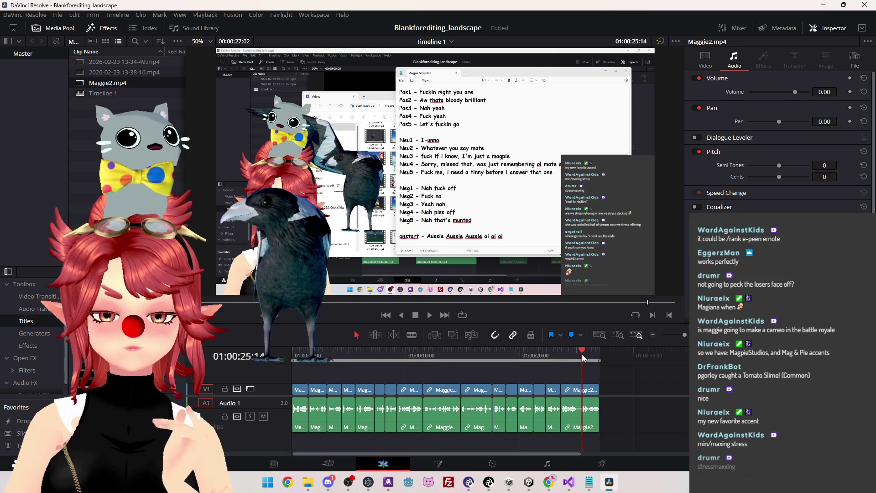
{"action": "left_click", "coordinate": [562, 355]}
{"action": "left_click", "coordinate": [577, 351]}
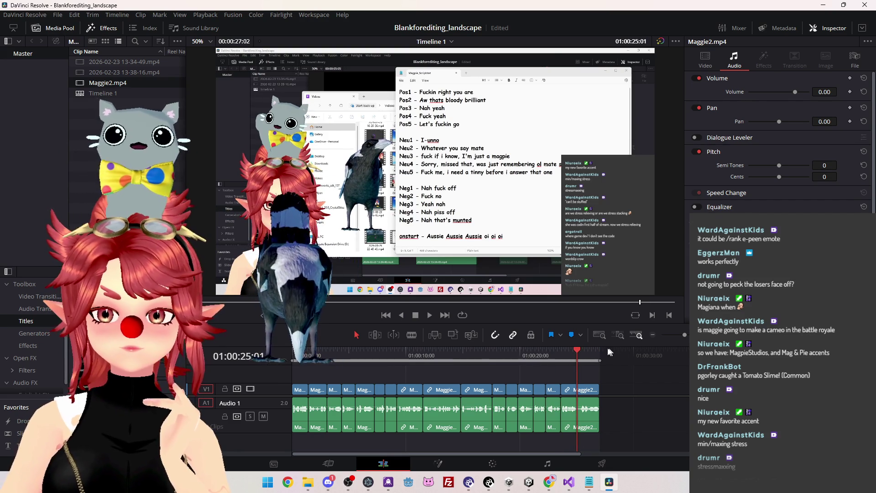
Check the final voice line and extend the out point to the end of the last clip.
{"action": "mouse_move", "coordinate": [599, 361]}
{"action": "left_mouse_down"}
{"action": "mouse_move", "coordinate": [639, 360]}
{"action": "mouse_move", "coordinate": [559, 360]}
{"action": "left_mouse_up"}
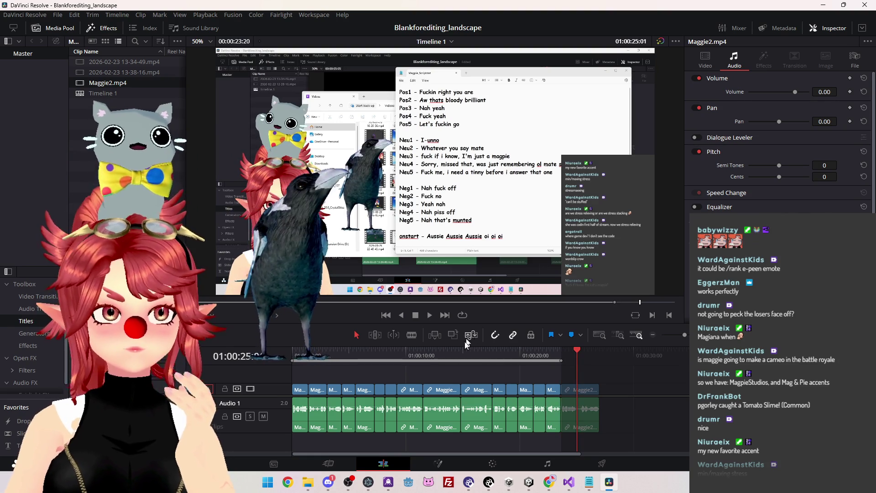
{"action": "left_click", "coordinate": [430, 315]}
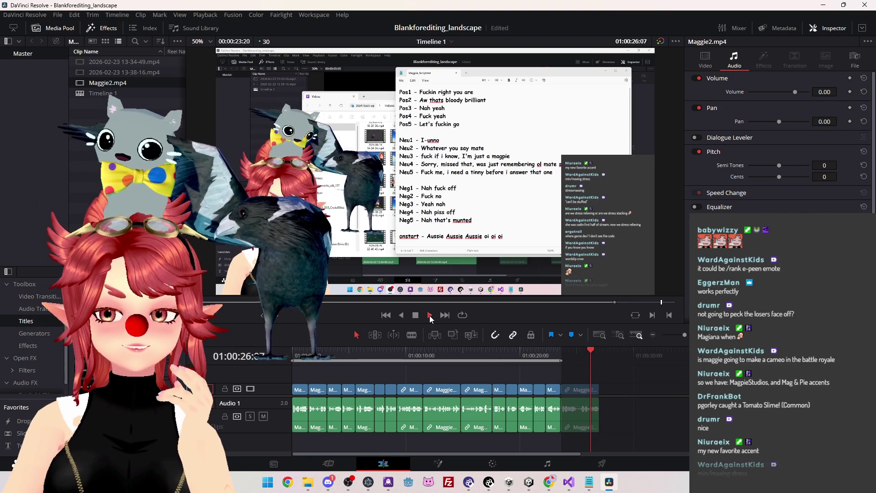
{"action": "left_click", "coordinate": [416, 315]}
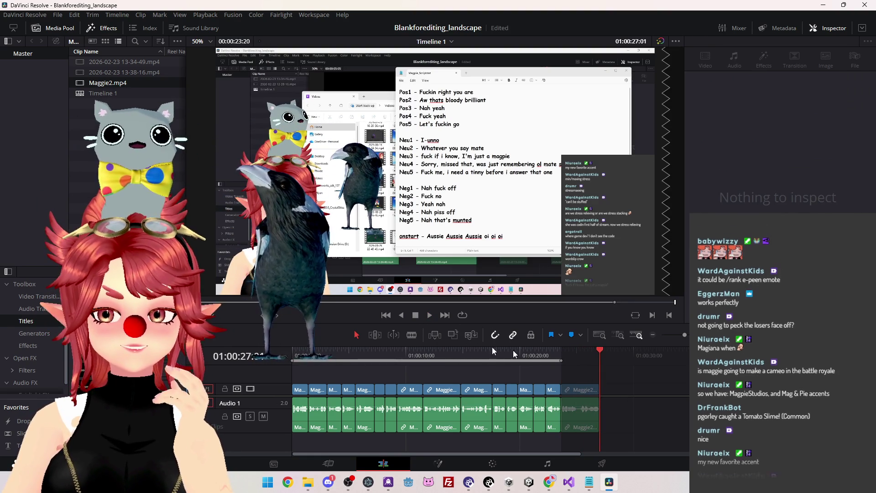
{"action": "left_click_drag", "start_coordinate": [561, 361], "coordinate": [598, 360]}
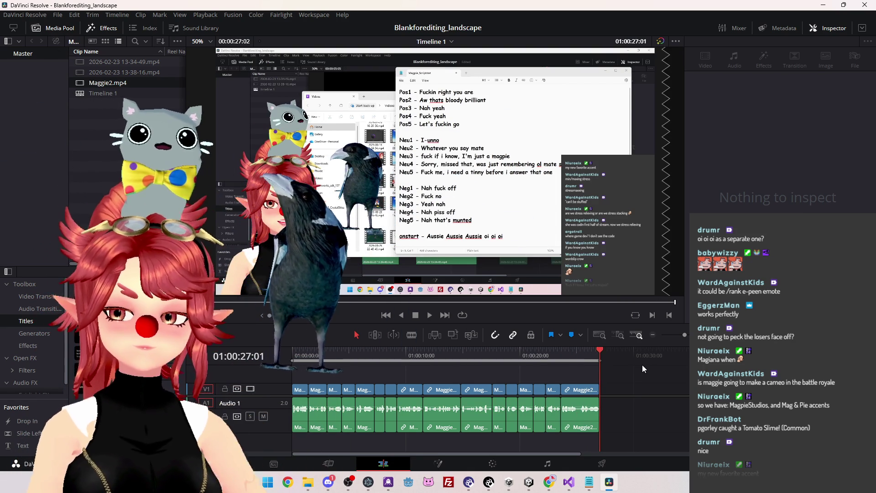
{"action": "left_click", "coordinate": [304, 354]}
Preview from the start, then return Home and press X to mark the first clip as the in/out range.
{"action": "key", "text": "Home"}
{"action": "left_click", "coordinate": [429, 315]}
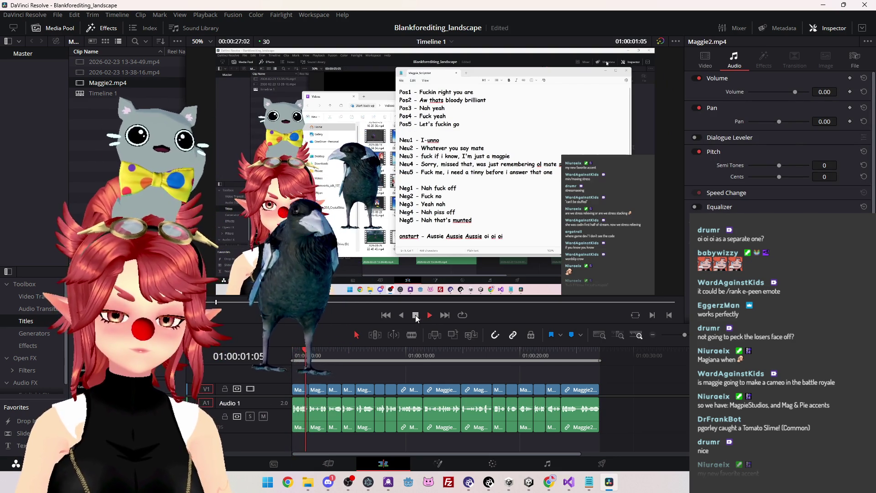
{"action": "left_click", "coordinate": [282, 347]}
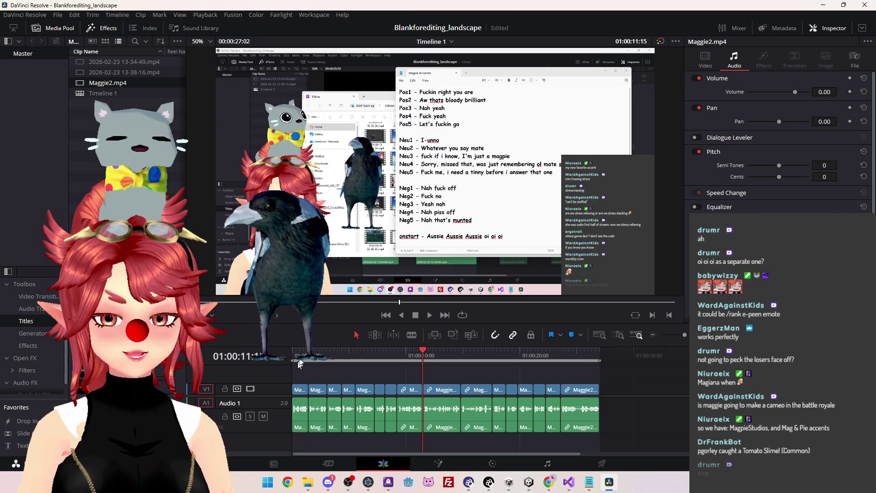
{"action": "key", "text": "Home"}
{"action": "key", "text": "x"}
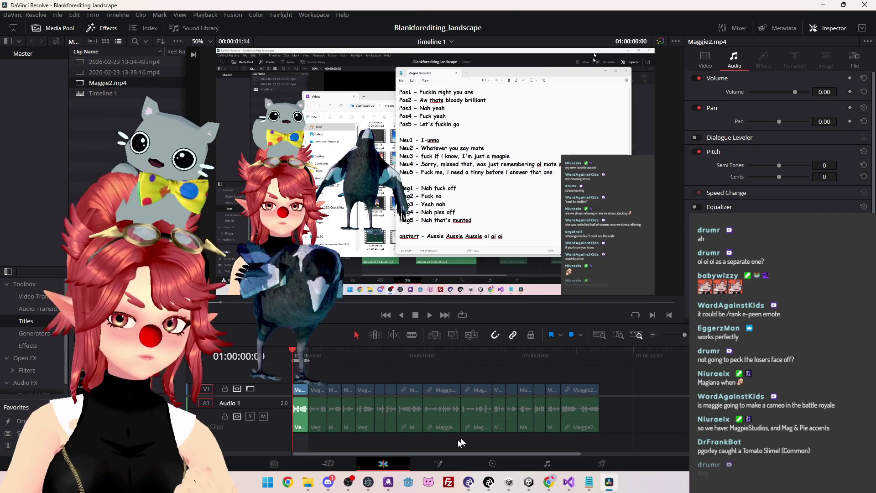
{"action": "left_click", "coordinate": [595, 467]}
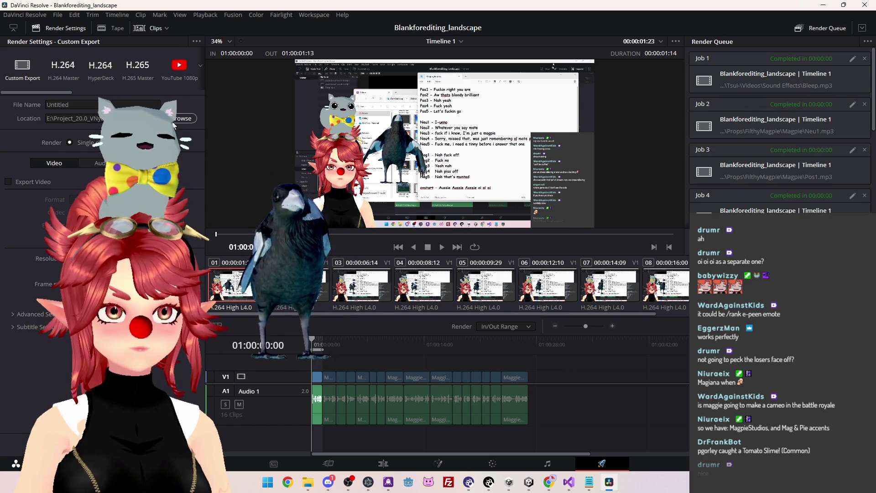
Clear the old jobs from the render queue.
{"action": "scroll", "coordinate": [735, 121], "scroll_direction": "down", "scroll_amount": 2}
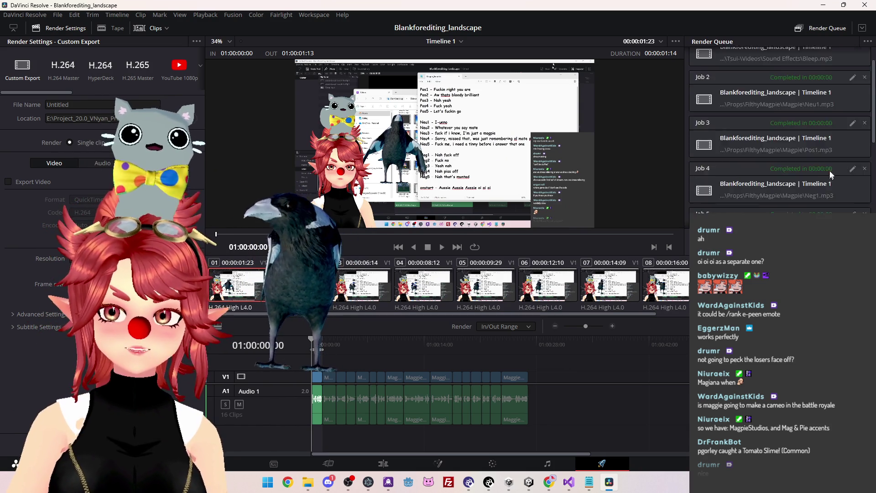
{"action": "scroll", "coordinate": [869, 71], "scroll_direction": "up", "scroll_amount": 2}
{"action": "left_click", "coordinate": [866, 60]}
{"action": "left_click", "coordinate": [867, 60]}
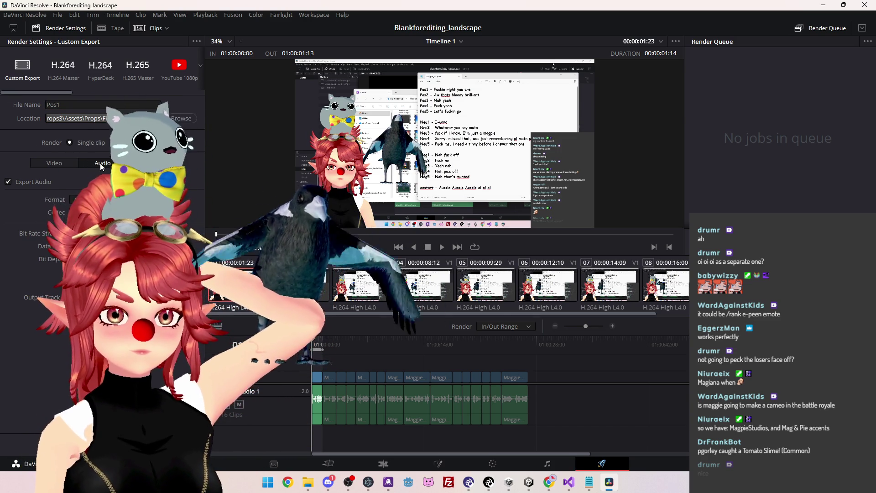
Close the file destination chooser unchanged and add the Pos1 export to the render queue.
{"action": "mouse_move", "coordinate": [308, 489]}
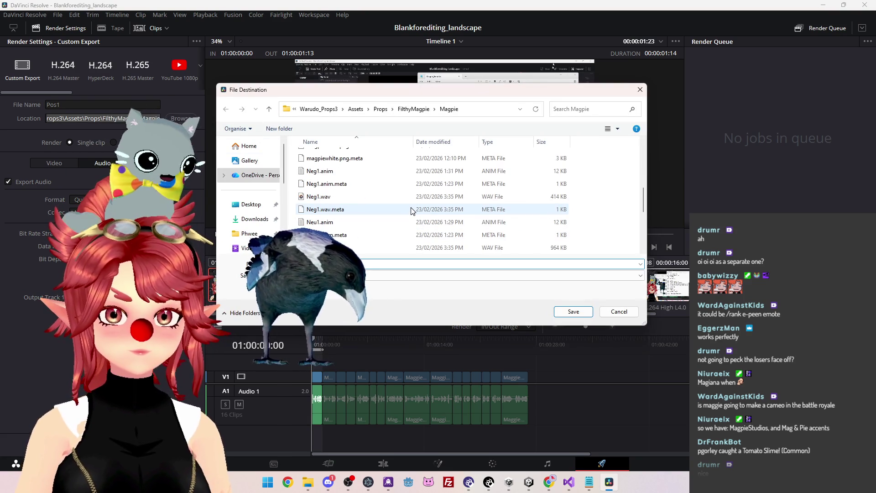
{"action": "left_click", "coordinate": [640, 90]}
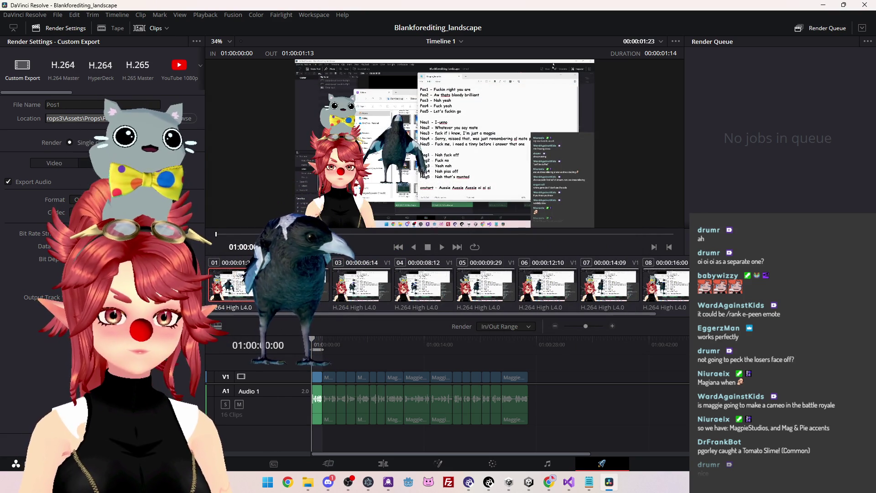
{"action": "left_click", "coordinate": [169, 445]}
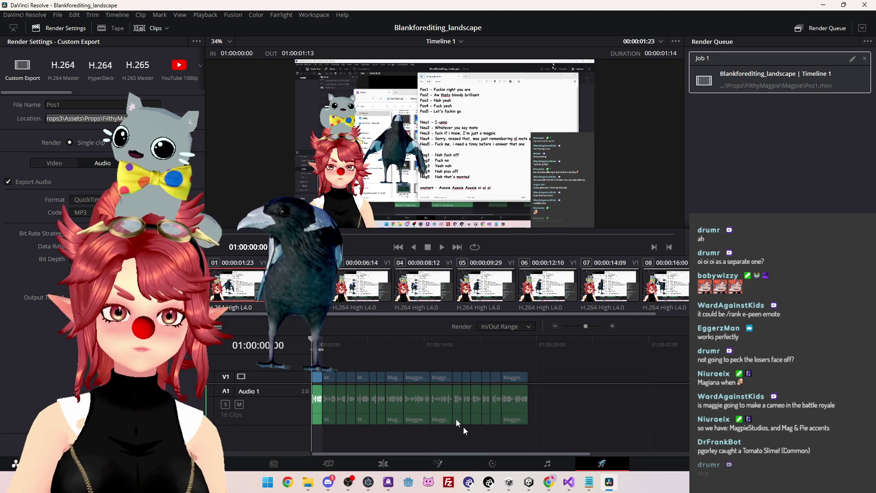
Stretch the export range over the first clip and move the playhead along the timeline.
{"action": "left_click_drag", "start_coordinate": [321, 349], "coordinate": [336, 350]}
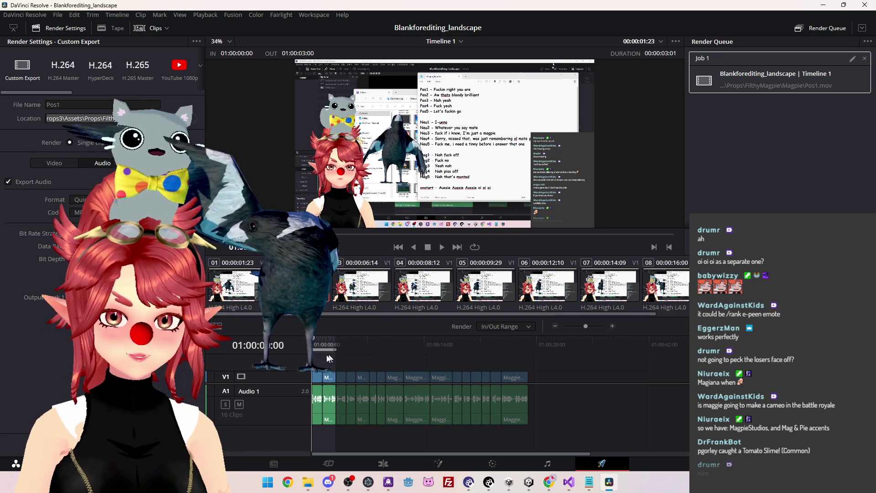
{"action": "left_click", "coordinate": [320, 352]}
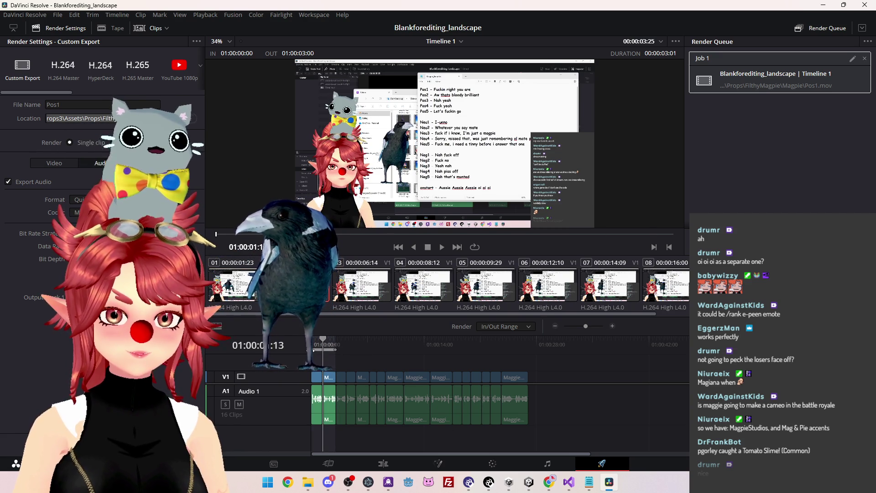
{"action": "left_click", "coordinate": [453, 347]}
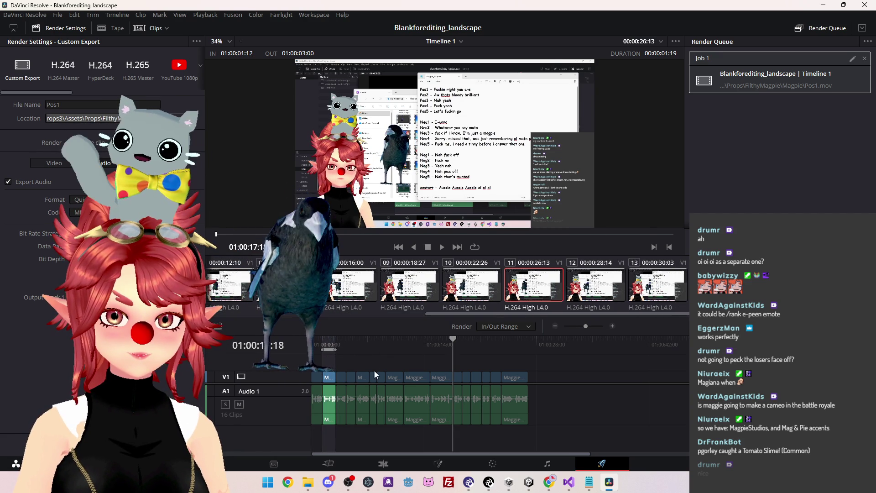
{"action": "scroll", "coordinate": [396, 368], "scroll_direction": "up", "scroll_amount": 2}
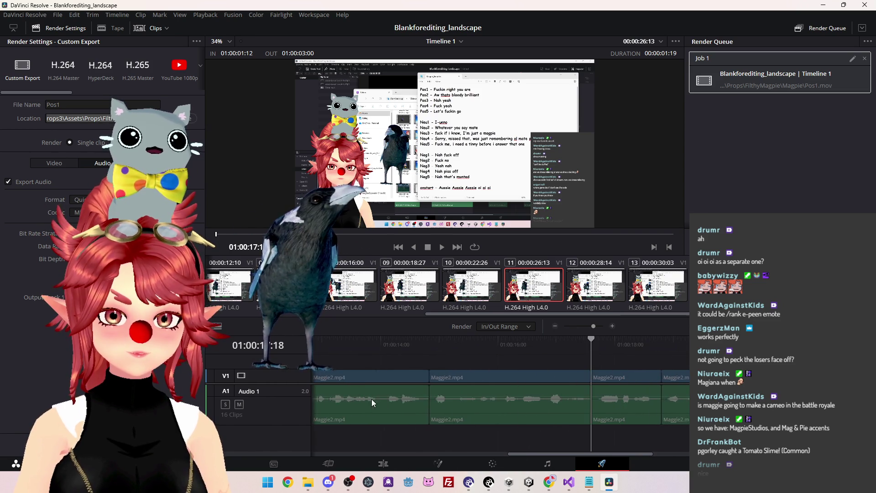
{"action": "scroll", "coordinate": [338, 425], "scroll_direction": "up", "scroll_amount": 3}
{"action": "scroll", "coordinate": [464, 355], "scroll_direction": "left", "scroll_amount": 2}
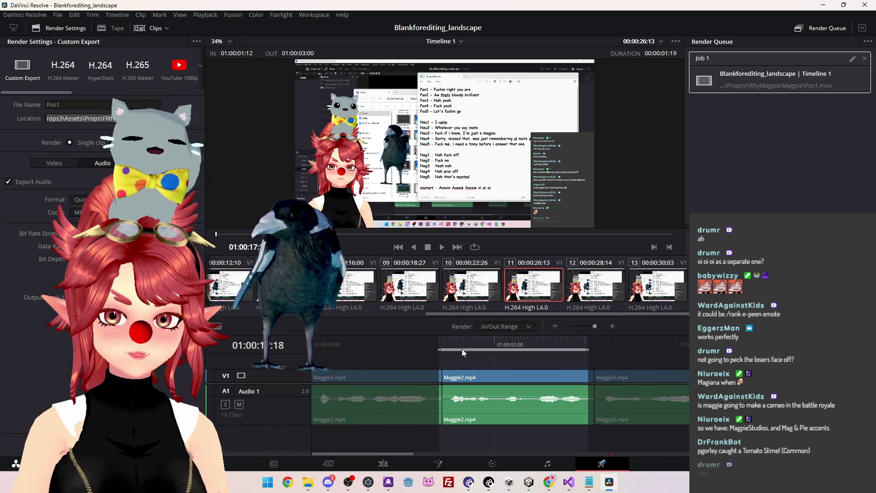
Set the export range from 01:00:01:13 to 01:00:04:11 around the next line and queue Pos3.
{"action": "left_click_drag", "start_coordinate": [441, 349], "coordinate": [477, 350]}
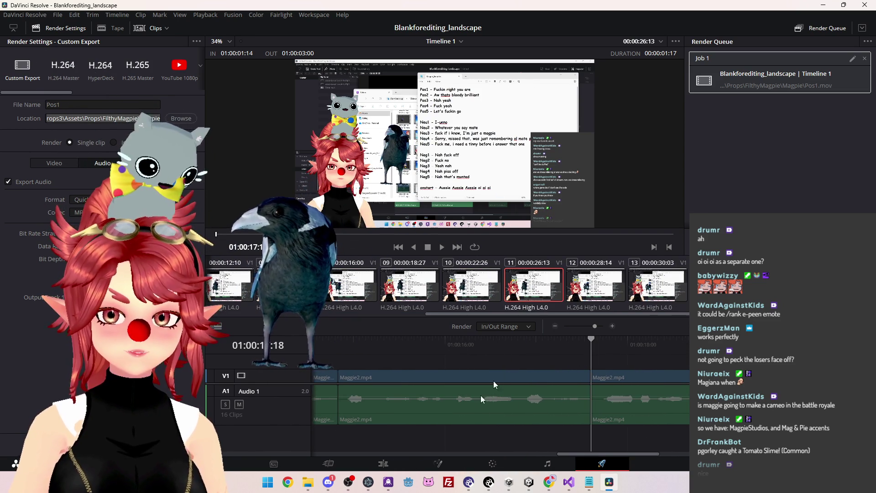
{"action": "left_click_drag", "start_coordinate": [596, 453], "coordinate": [366, 424]}
{"action": "scroll", "coordinate": [607, 378], "scroll_direction": "left", "scroll_amount": 2}
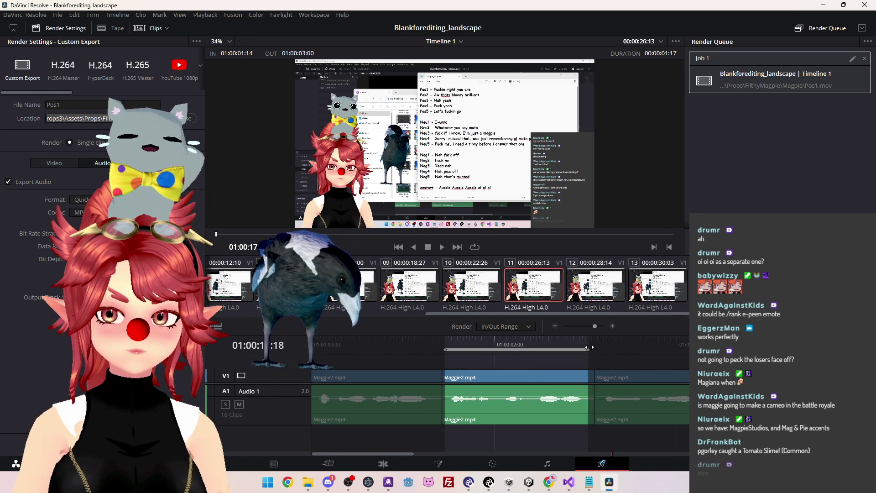
{"action": "left_click_drag", "start_coordinate": [588, 347], "coordinate": [590, 348]}
{"action": "left_click", "coordinate": [564, 344]}
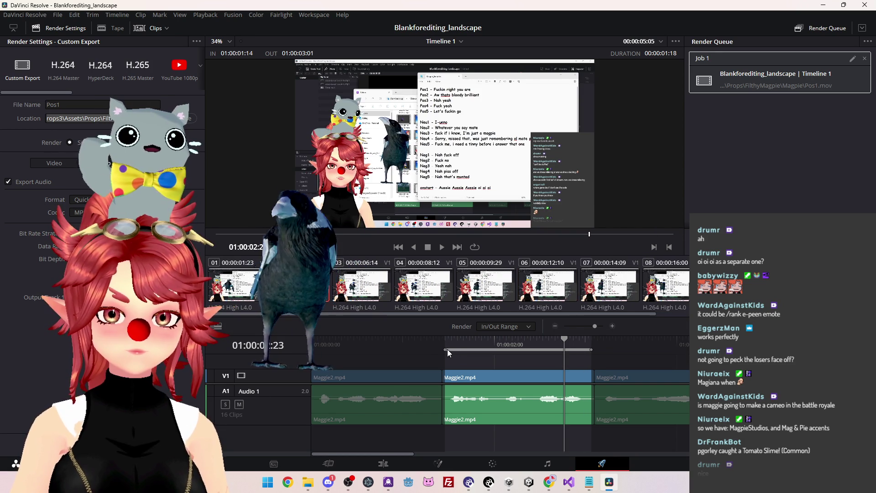
{"action": "left_click_drag", "start_coordinate": [447, 349], "coordinate": [440, 350]}
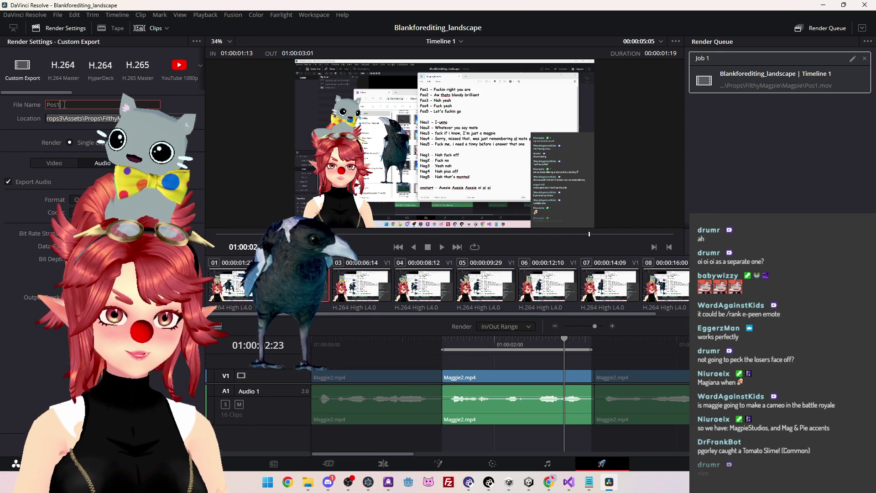
{"action": "left_click_drag", "start_coordinate": [532, 350], "coordinate": [653, 355]}
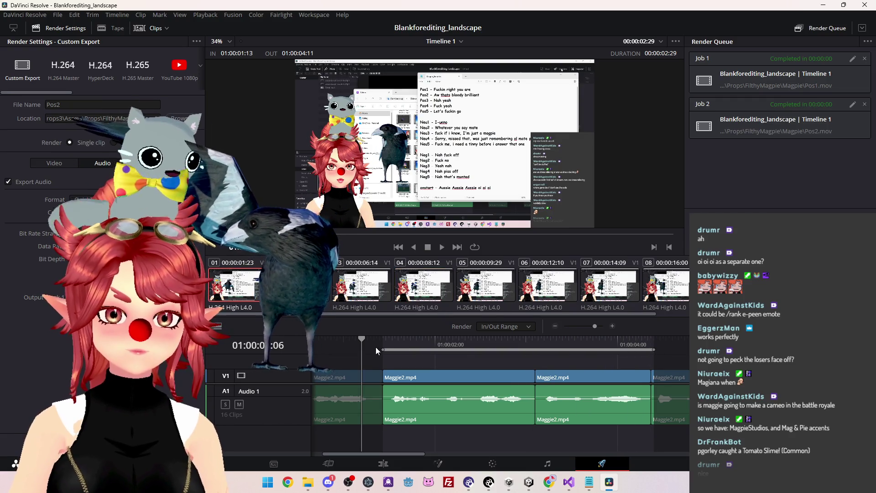
{"action": "left_click", "coordinate": [538, 376]}
{"action": "type", "text": "3"}
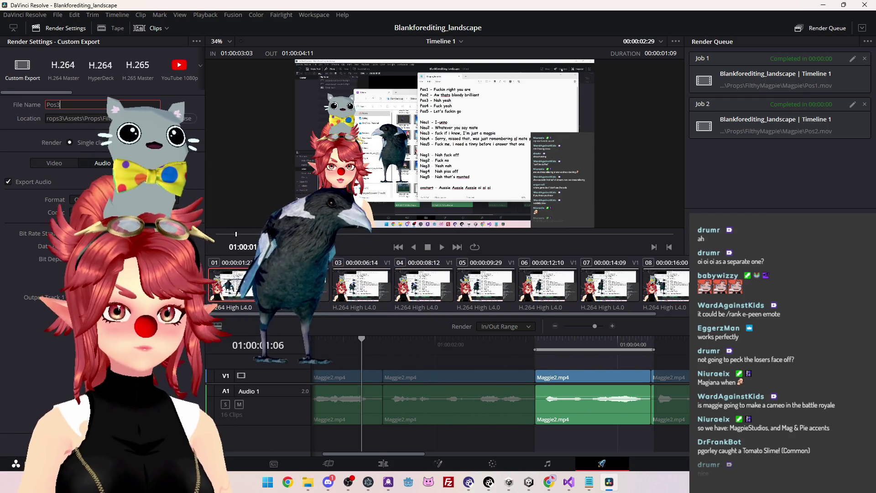
{"action": "key", "text": "Return"}
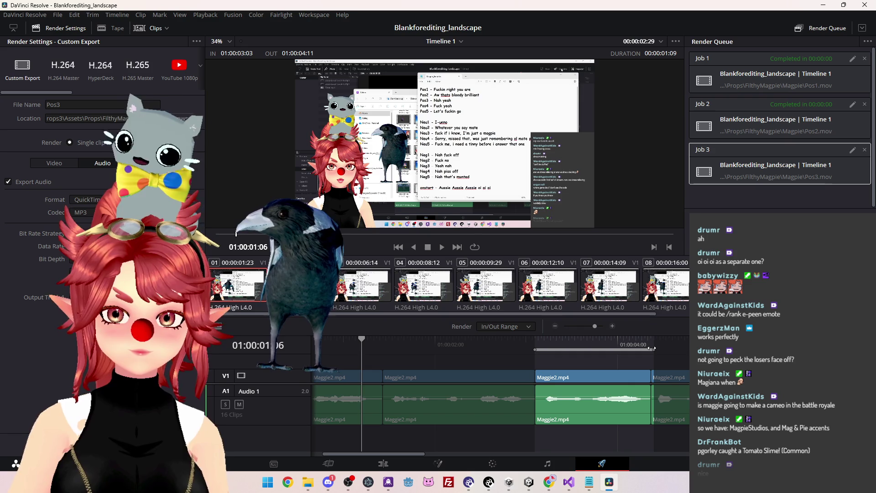
Move the range start to 01:00:04:12 over the next clip and queue Pos4.
{"action": "left_click_drag", "start_coordinate": [653, 350], "coordinate": [672, 357]}
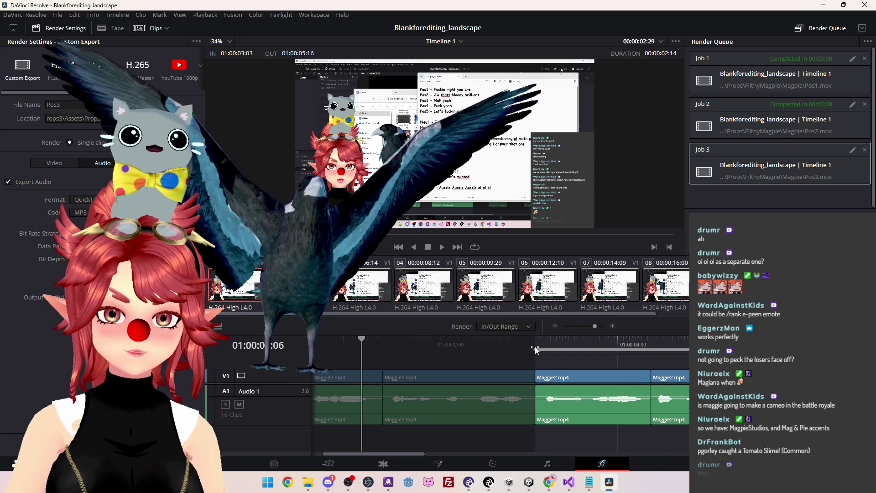
{"action": "left_click_drag", "start_coordinate": [541, 349], "coordinate": [652, 360]}
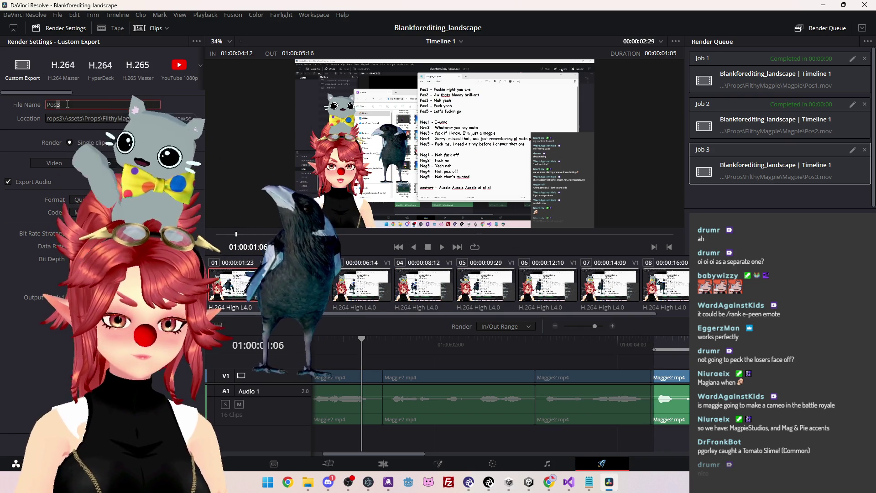
{"action": "left_click", "coordinate": [169, 445]}
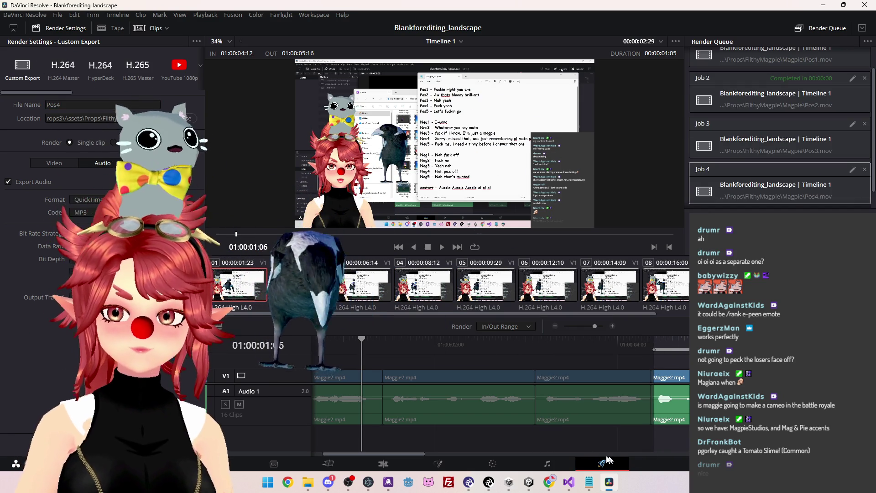
Narrow the export range to the fifth clip, rename the file to Pos5 and queue it.
{"action": "left_click_drag", "start_coordinate": [391, 454], "coordinate": [440, 454]}
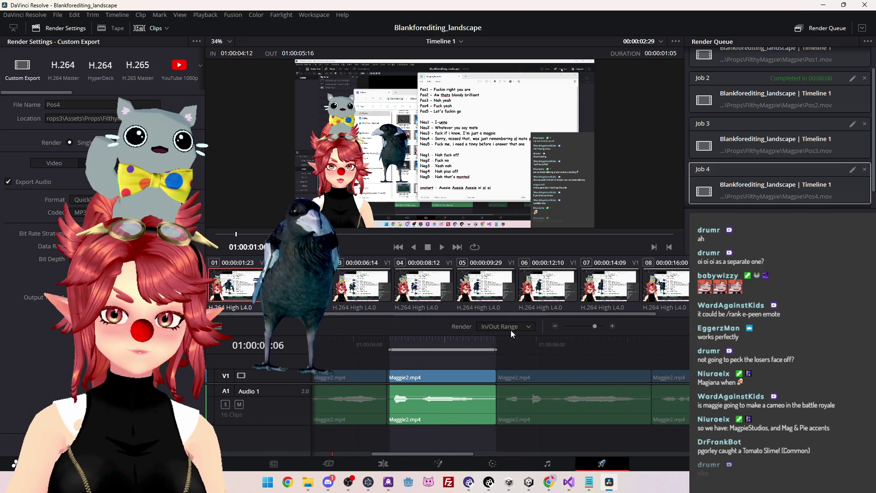
{"action": "left_click_drag", "start_coordinate": [495, 348], "coordinate": [656, 349]}
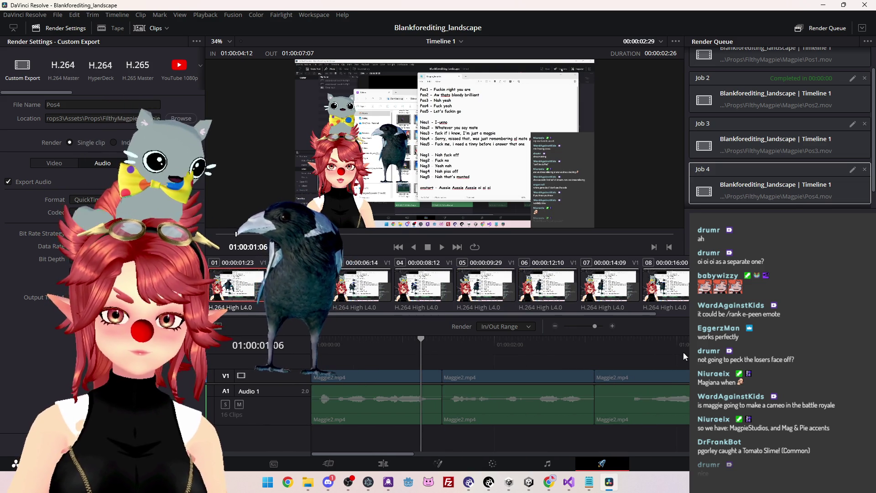
{"action": "scroll", "coordinate": [576, 380], "scroll_direction": "down", "scroll_amount": 3}
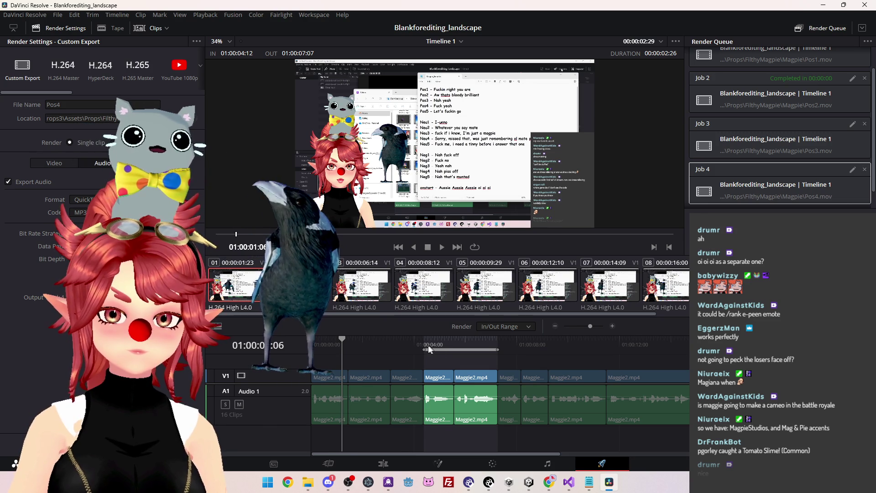
{"action": "left_click", "coordinate": [475, 378]}
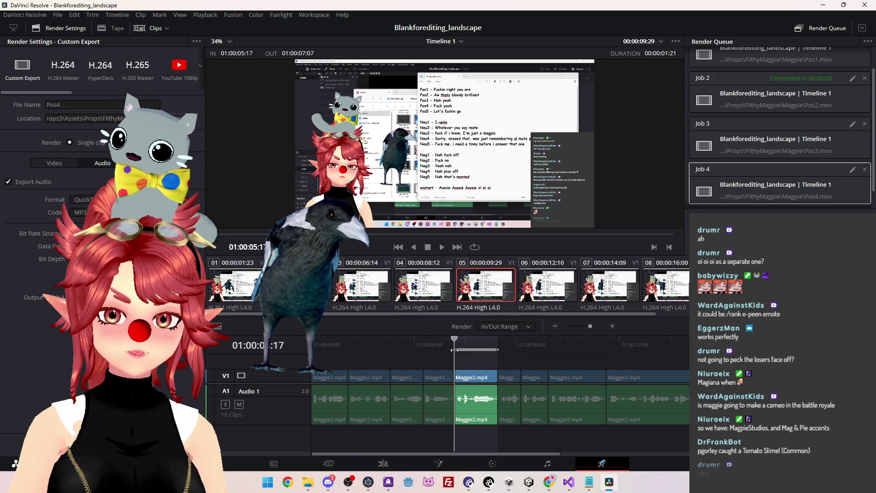
{"action": "left_click", "coordinate": [63, 107]}
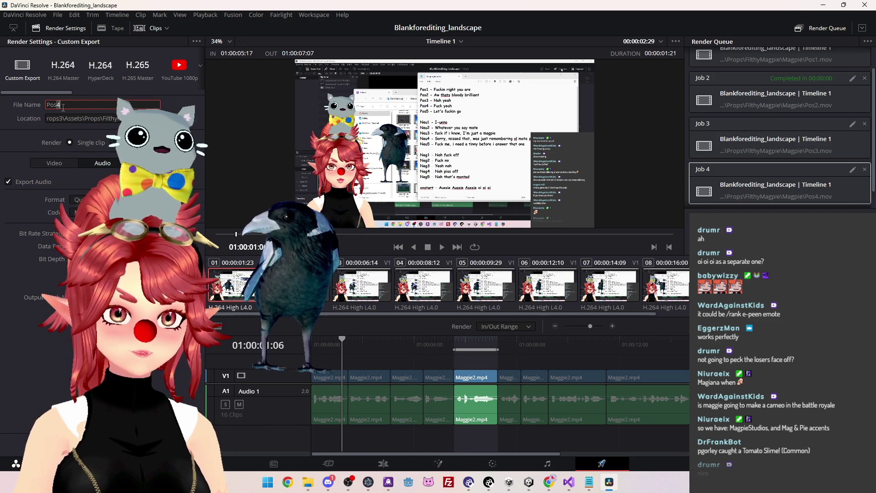
{"action": "key", "text": "BackSpace"}
{"action": "type", "text": "5"}
{"action": "left_click", "coordinate": [169, 445]}
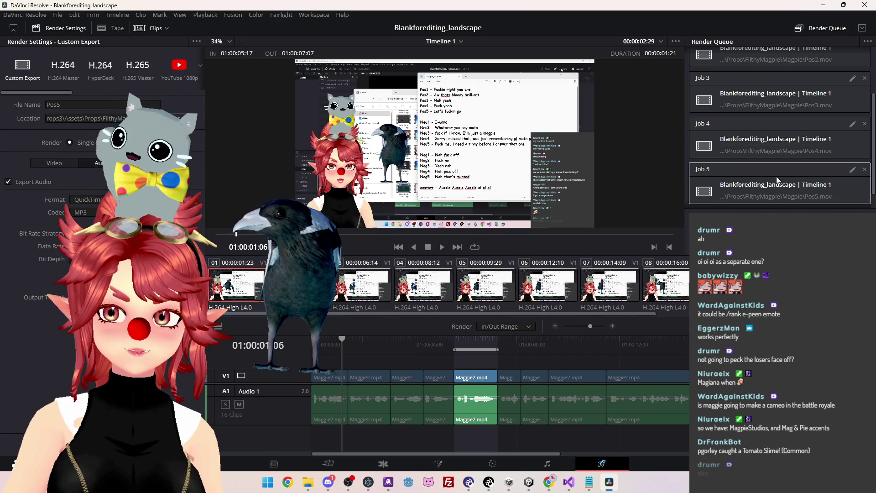
Render all queued jobs, confirming re-render of the already finished ones.
{"action": "left_click", "coordinate": [842, 450]}
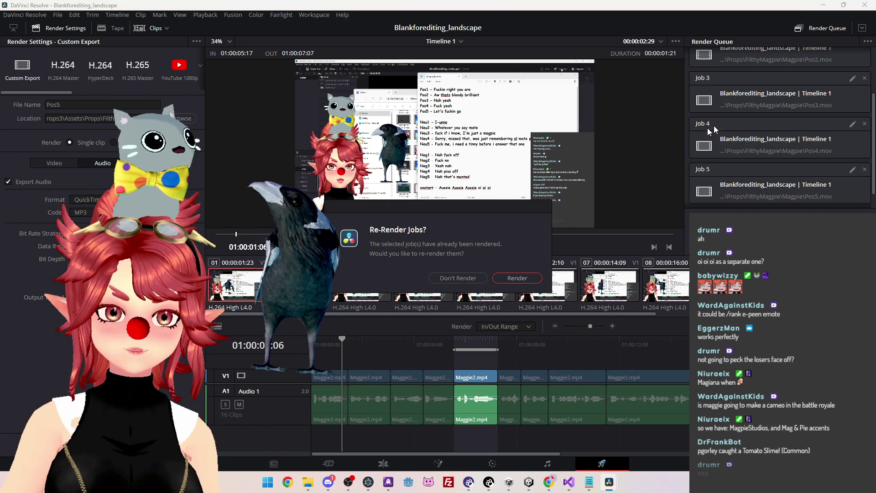
{"action": "left_click", "coordinate": [513, 279]}
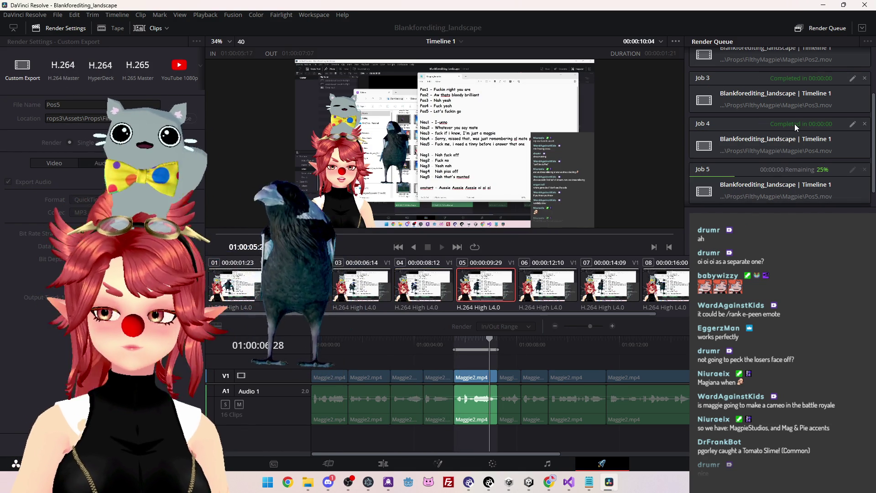
{"action": "scroll", "coordinate": [807, 143], "scroll_direction": "down", "scroll_amount": 1}
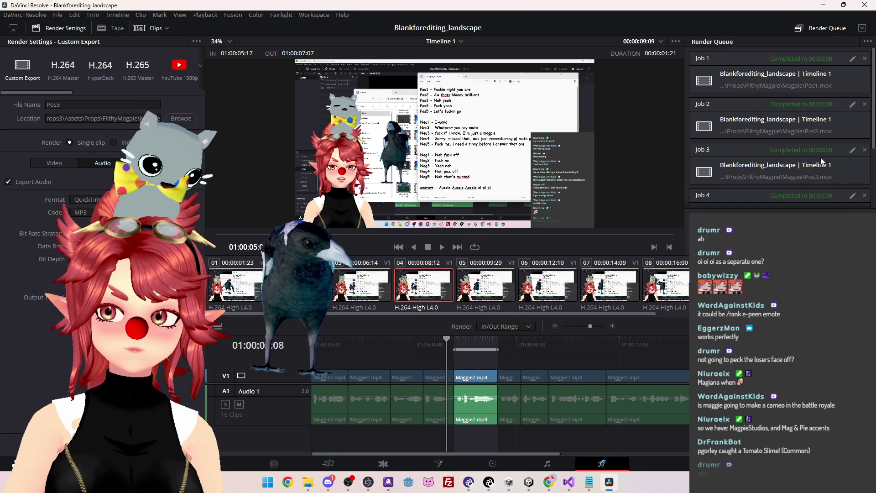
{"action": "scroll", "coordinate": [529, 371], "scroll_direction": "up", "scroll_amount": 3}
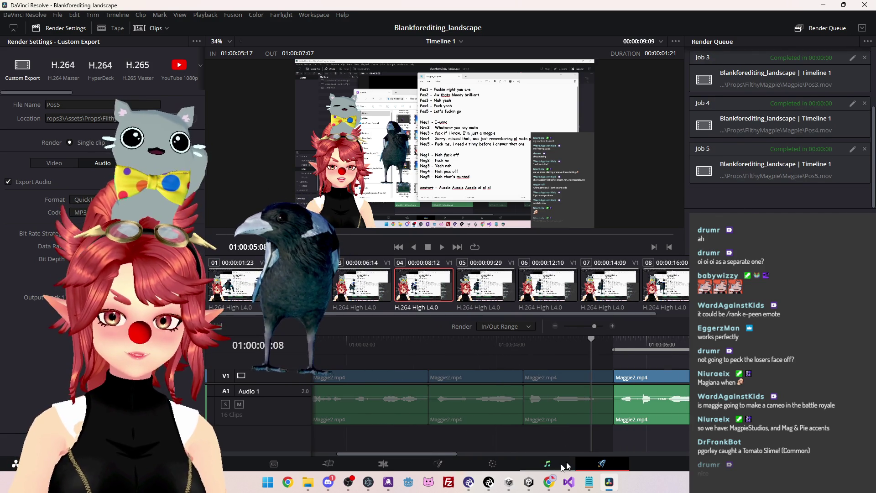
Set the export range to 07:07–08:04 for the next voice line.
{"action": "left_click_drag", "start_coordinate": [435, 455], "coordinate": [489, 454]}
{"action": "left_click_drag", "start_coordinate": [494, 348], "coordinate": [563, 349]}
{"action": "left_click_drag", "start_coordinate": [368, 350], "coordinate": [494, 349]}
Name the export Neu1 and add it to the render queue.
{"action": "left_click", "coordinate": [346, 342]}
{"action": "left_click", "coordinate": [73, 104]}
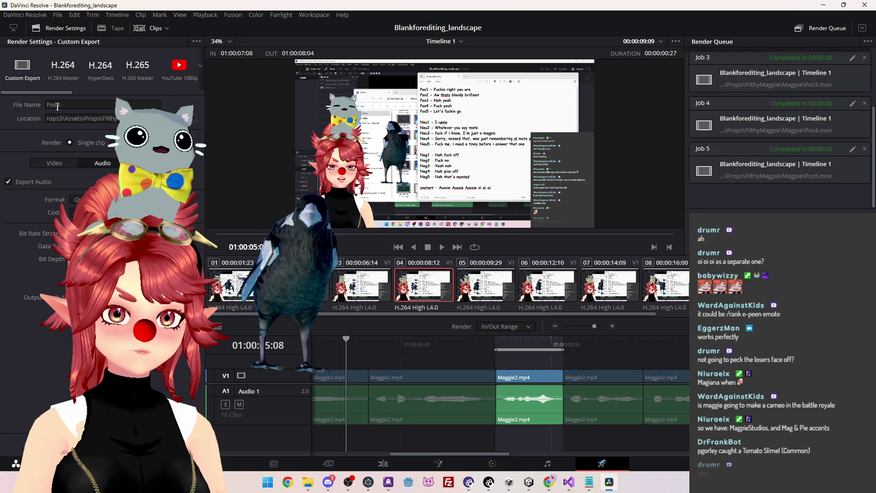
{"action": "type", "text": "Neu1"}
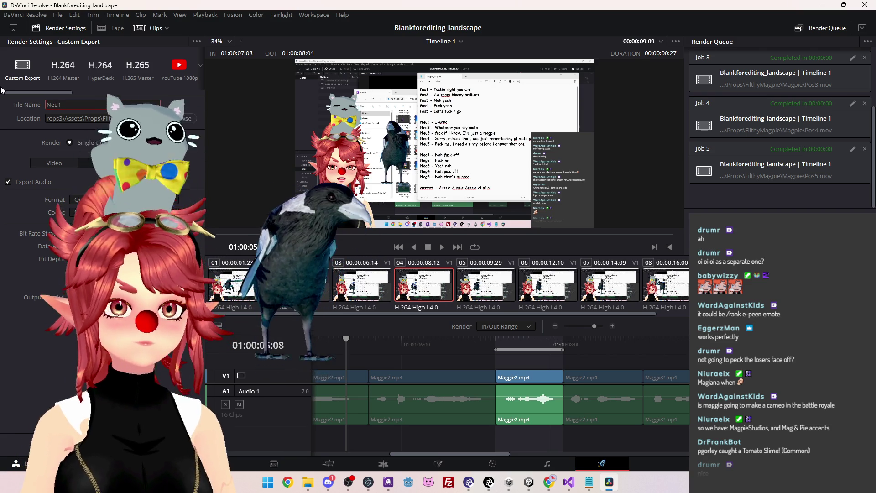
{"action": "left_click", "coordinate": [102, 445]}
Set the range to 01:00:08:05–01:00:09:07, rename to Neu2, and queue it.
{"action": "left_click_drag", "start_coordinate": [562, 349], "coordinate": [645, 359]}
{"action": "left_click_drag", "start_coordinate": [496, 349], "coordinate": [564, 350]}
{"action": "left_click", "coordinate": [346, 340]}
{"action": "left_click", "coordinate": [71, 106]}
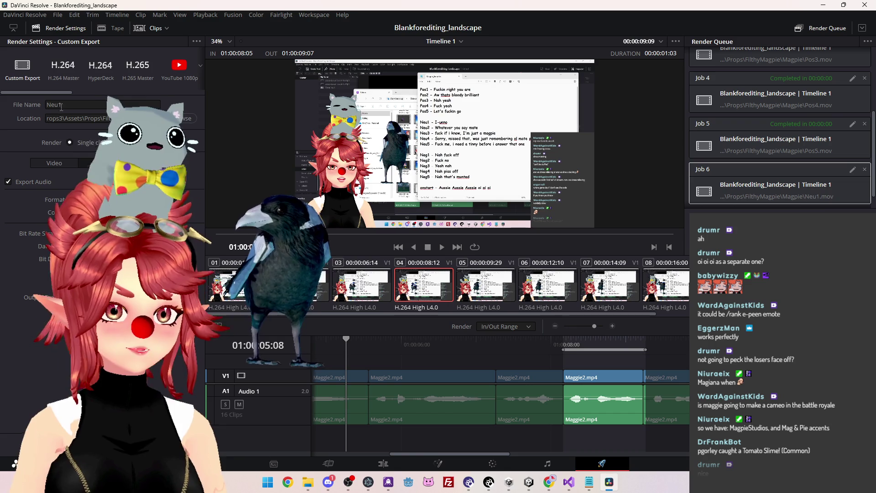
{"action": "key", "text": "BackSpace"}
{"action": "type", "text": "2"}
{"action": "left_click", "coordinate": [102, 445]}
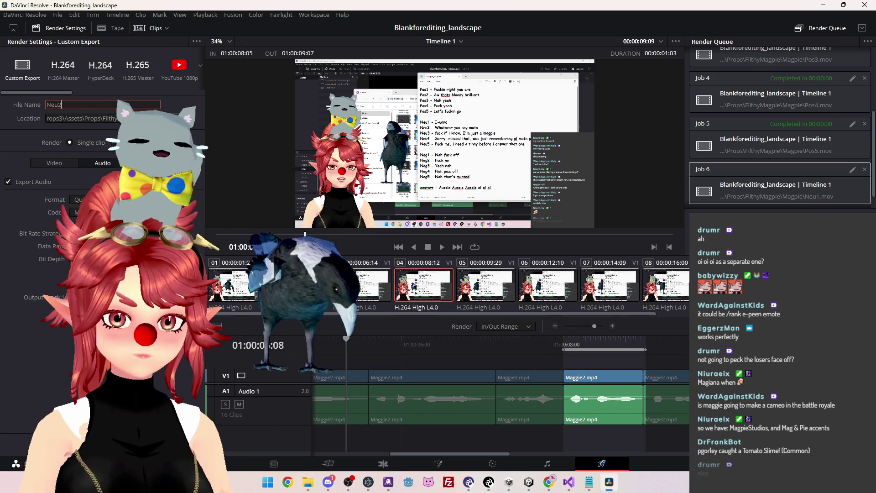
Adjust the render range around 01:00:10:20–01:00:11:15 for the third line and renumber it Neu3.
{"action": "left_click_drag", "start_coordinate": [461, 454], "coordinate": [497, 453]}
{"action": "left_click_drag", "start_coordinate": [481, 350], "coordinate": [655, 349]}
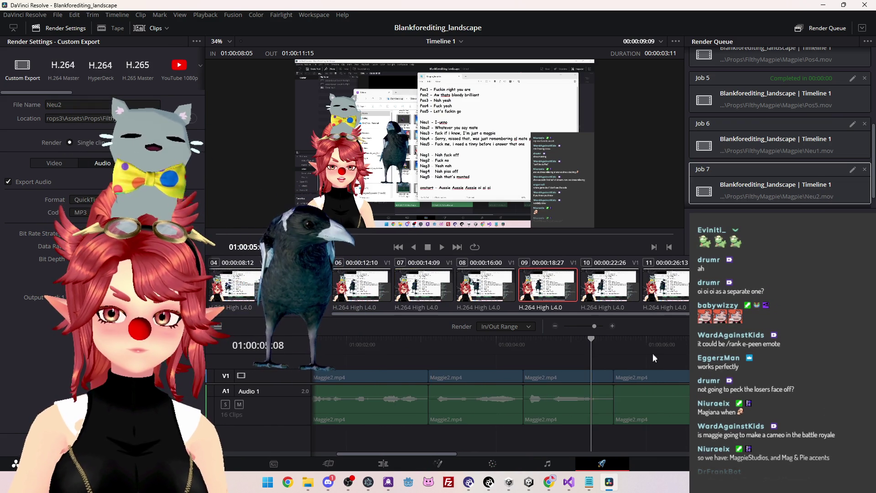
{"action": "left_click_drag", "start_coordinate": [415, 453], "coordinate": [486, 453]}
{"action": "left_click_drag", "start_coordinate": [480, 349], "coordinate": [562, 349]}
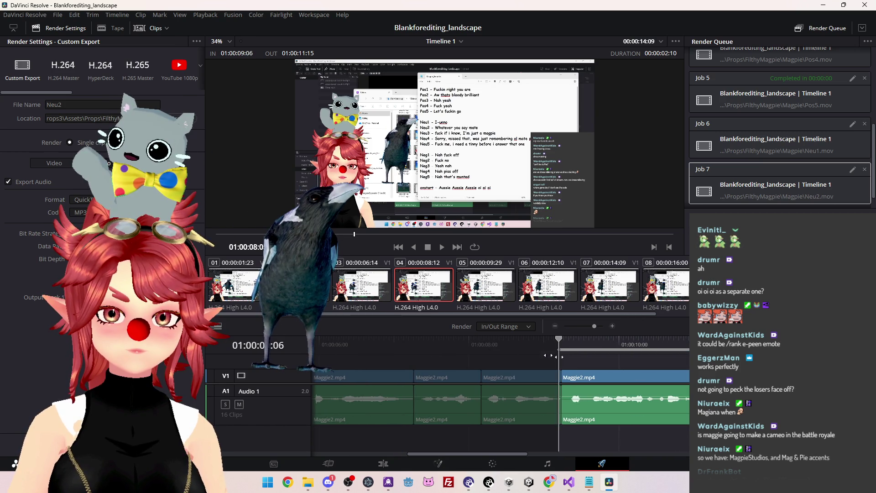
{"action": "mouse_move", "coordinate": [529, 453]}
{"action": "left_mouse_down"}
{"action": "mouse_move", "coordinate": [459, 452]}
{"action": "mouse_move", "coordinate": [542, 453]}
{"action": "left_mouse_up"}
{"action": "left_click", "coordinate": [564, 338]}
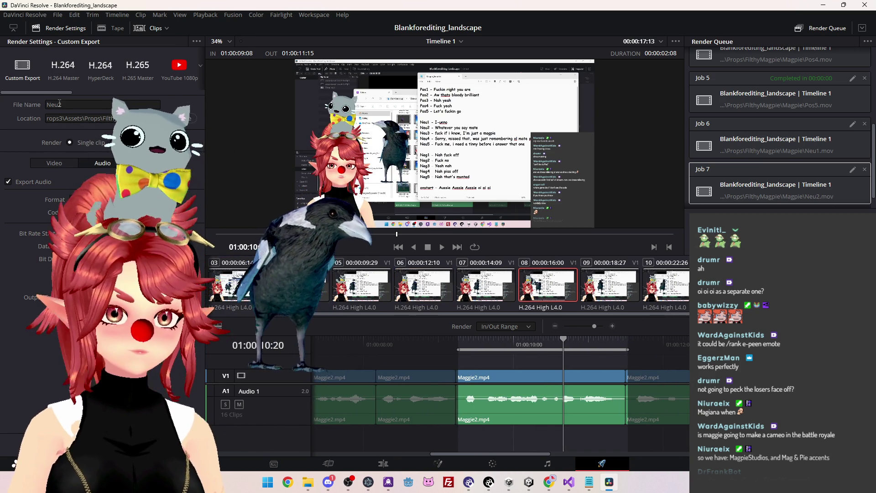
{"action": "left_click_drag", "start_coordinate": [479, 455], "coordinate": [440, 454]}
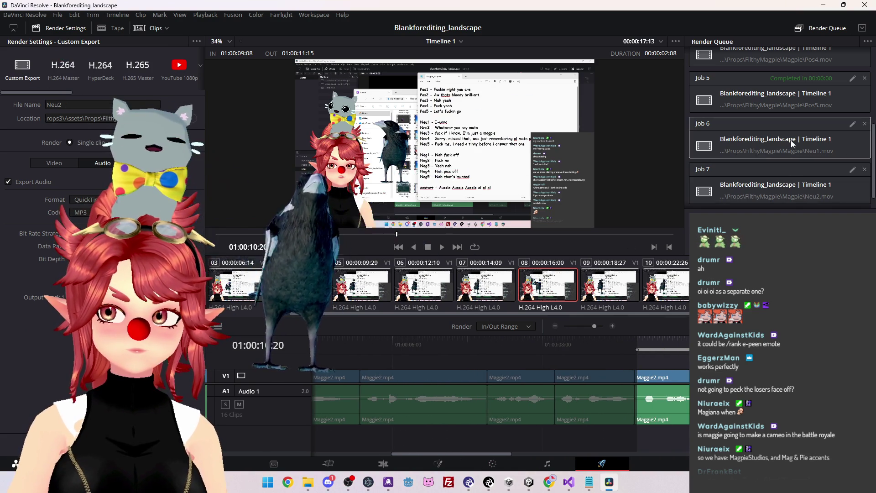
{"action": "scroll", "coordinate": [574, 393], "scroll_direction": "right", "scroll_amount": 2}
{"action": "scroll", "coordinate": [574, 394], "scroll_direction": "right", "scroll_amount": 3}
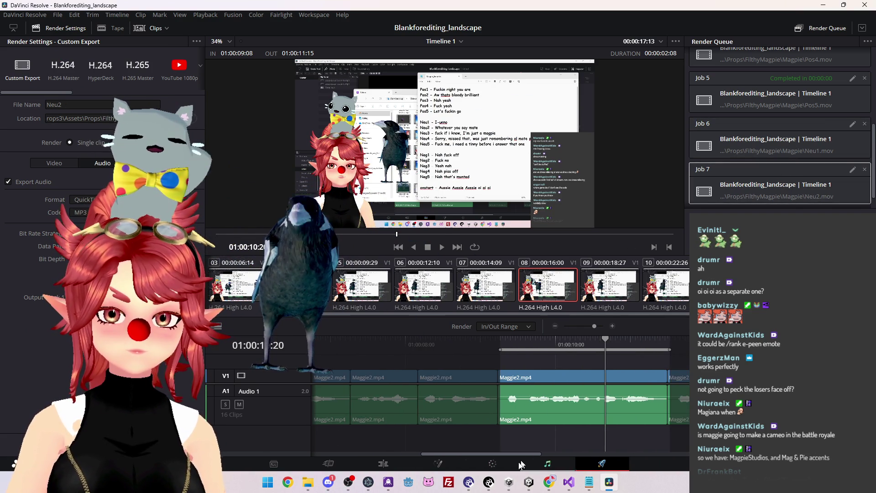
{"action": "scroll", "coordinate": [519, 393], "scroll_direction": "down", "scroll_amount": 5}
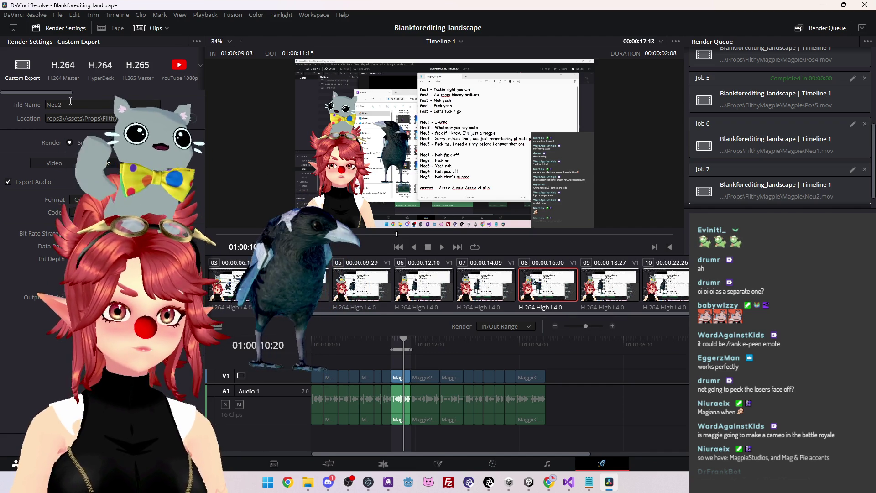
{"action": "type", "text": "3"}
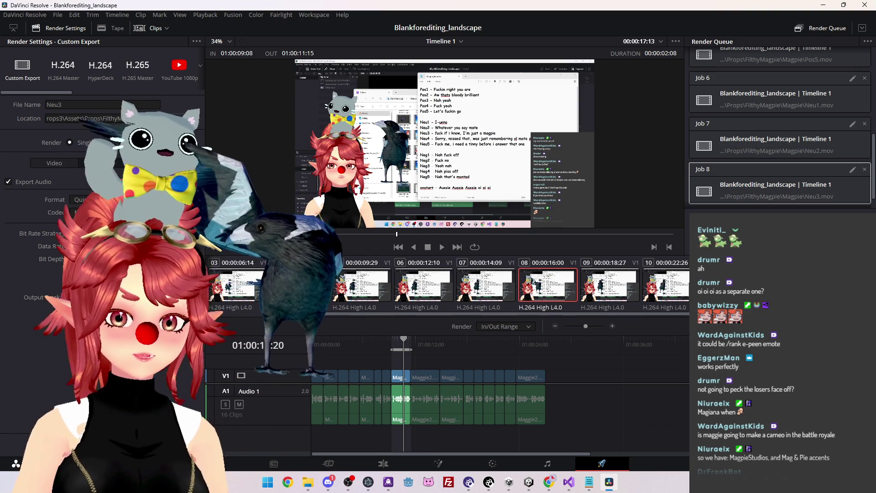
Set the range to 01:00:11:17–01:00:14:24, rename to Neu4, and queue it.
{"action": "left_click_drag", "start_coordinate": [416, 352], "coordinate": [441, 352]}
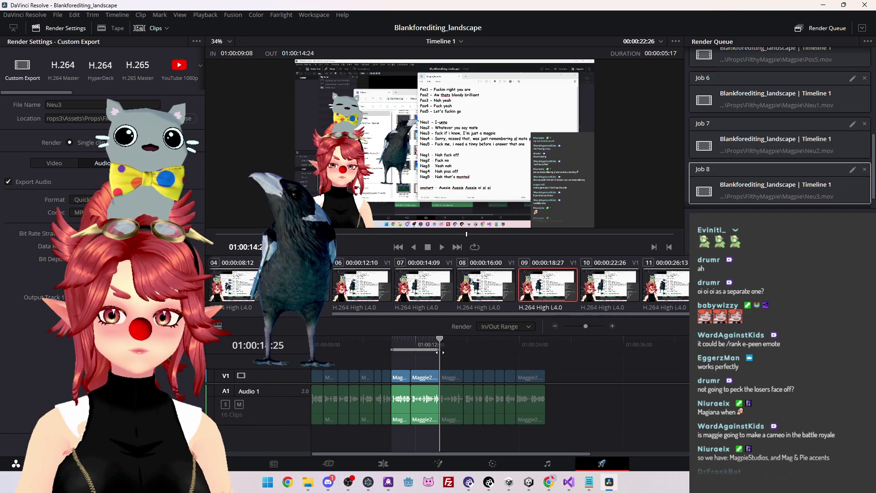
{"action": "scroll", "coordinate": [488, 396], "scroll_direction": "up", "scroll_amount": 3}
{"action": "scroll", "coordinate": [489, 396], "scroll_direction": "up", "scroll_amount": 2}
{"action": "left_click_drag", "start_coordinate": [519, 360], "coordinate": [639, 364]}
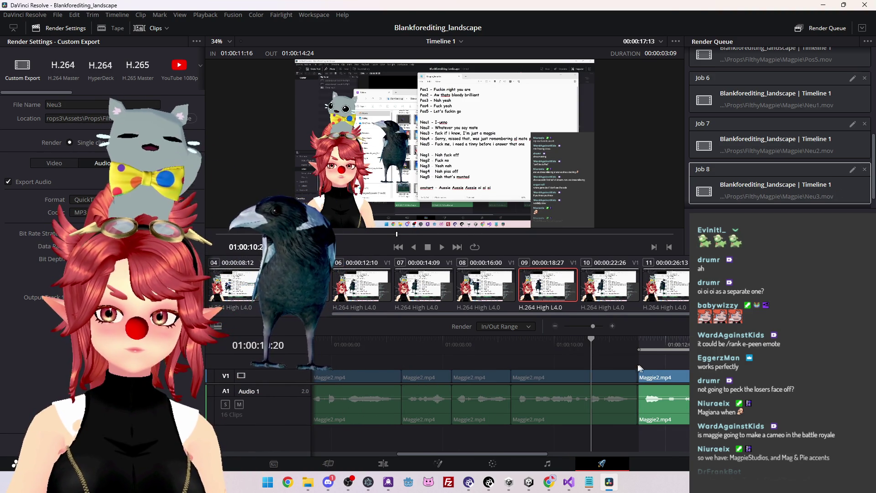
{"action": "key", "text": "BackSpace"}
{"action": "type", "text": "4"}
{"action": "left_click", "coordinate": [174, 445]}
Set the range to 01:00:14:26–01:00:17:16, rename to Neu5, and queue it.
{"action": "left_click_drag", "start_coordinate": [519, 452], "coordinate": [581, 436]}
{"action": "key", "text": "o"}
{"action": "left_click_drag", "start_coordinate": [387, 350], "coordinate": [570, 349]}
{"action": "left_click", "coordinate": [615, 343]}
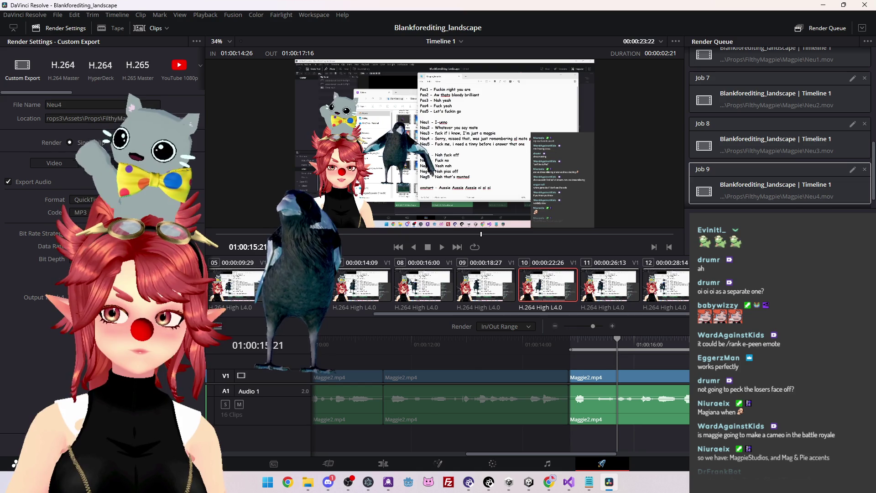
{"action": "left_click", "coordinate": [91, 104]}
{"action": "key", "text": "BackSpace"}
{"action": "type", "text": "5"}
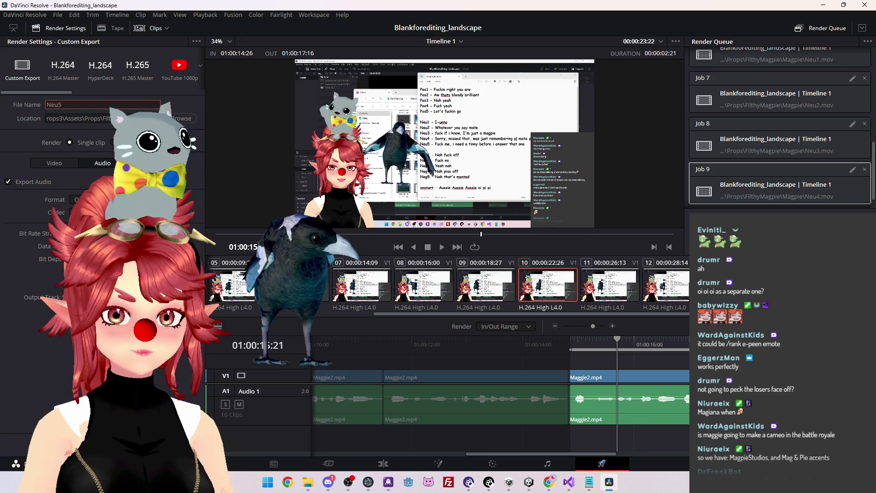
{"action": "left_click", "coordinate": [172, 447]}
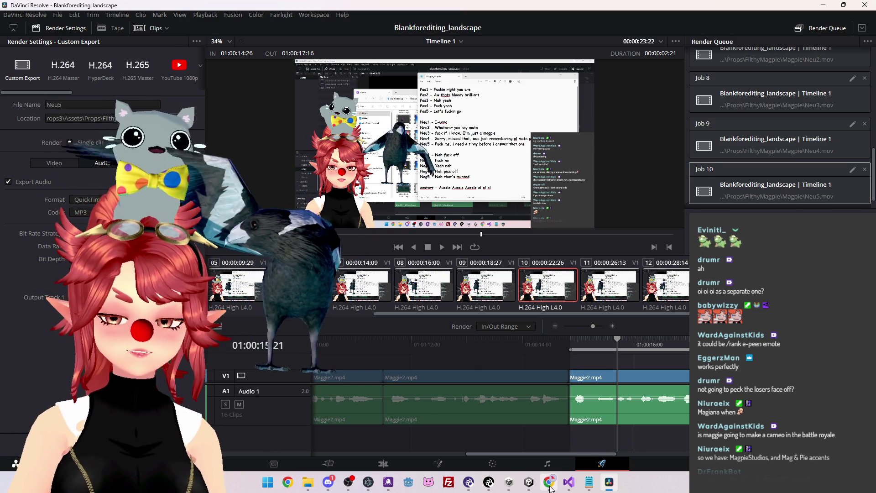
{"action": "mouse_move", "coordinate": [550, 485]}
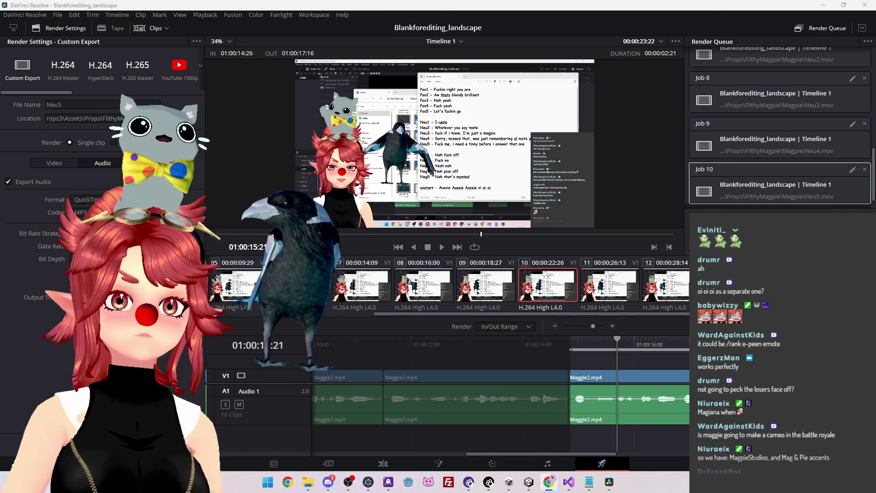
{"action": "key", "text": "alt+Tab"}
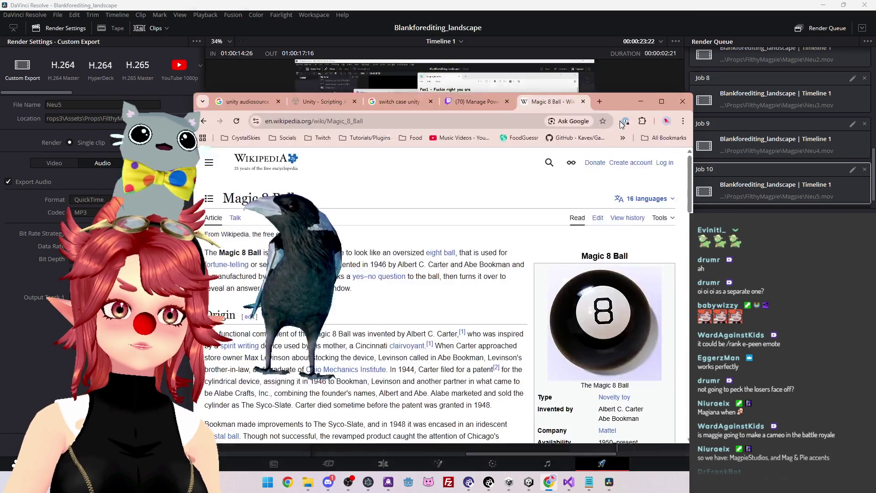
Scroll the Magic 8 Ball page to its 20 possible answers, then bring Magpie_Script.txt forward.
{"action": "scroll", "coordinate": [513, 259], "scroll_direction": "down", "scroll_amount": 10}
{"action": "scroll", "coordinate": [347, 270], "scroll_direction": "down", "scroll_amount": 5}
{"action": "scroll", "coordinate": [347, 269], "scroll_direction": "up", "scroll_amount": 5}
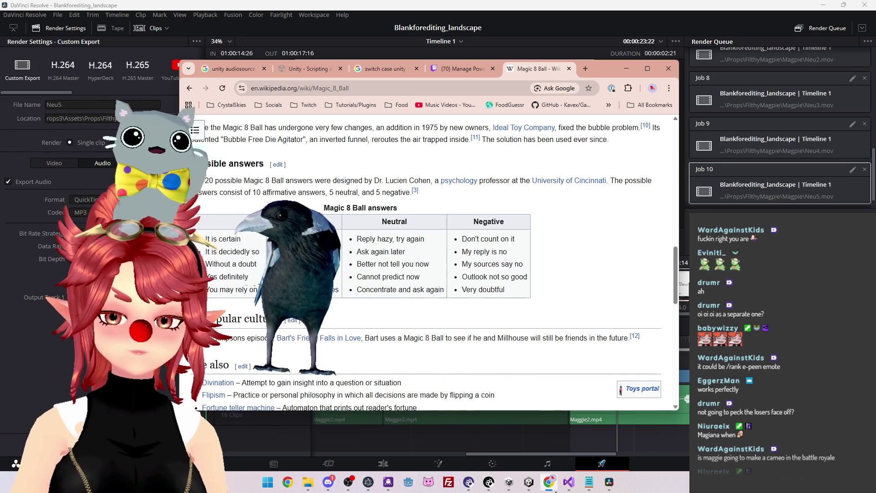
{"action": "left_click", "coordinate": [593, 488]}
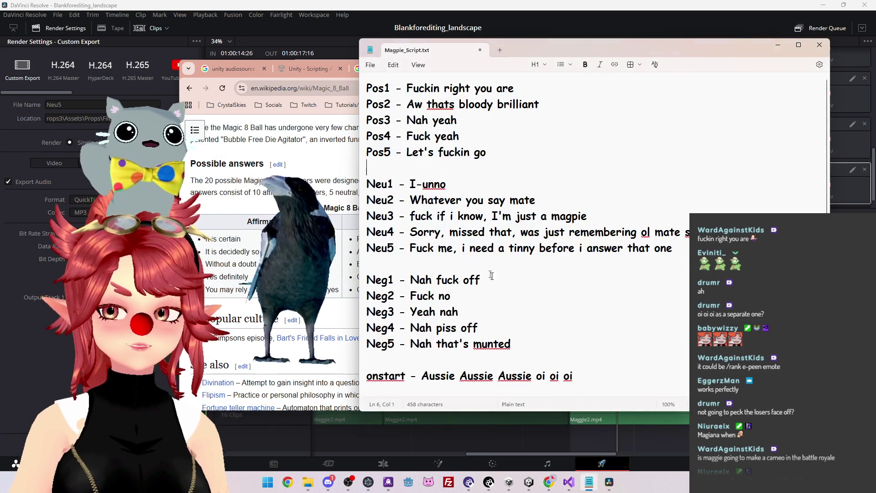
Add empty entries Pos6 through Pos10 below Pos5 in the script.
{"action": "key", "text": "Return"}
{"action": "type", "text": "Pos6 -"}
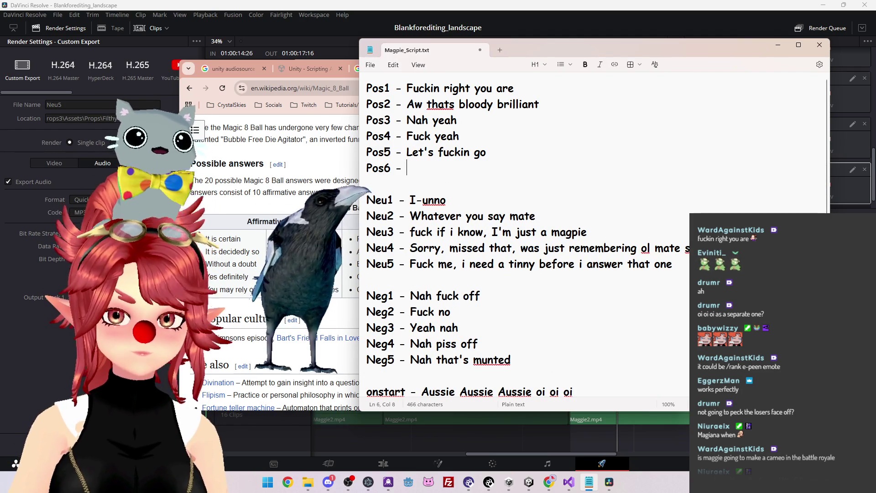
{"action": "triple_click", "coordinate": [456, 174]}
{"action": "key", "text": "ctrl+c"}
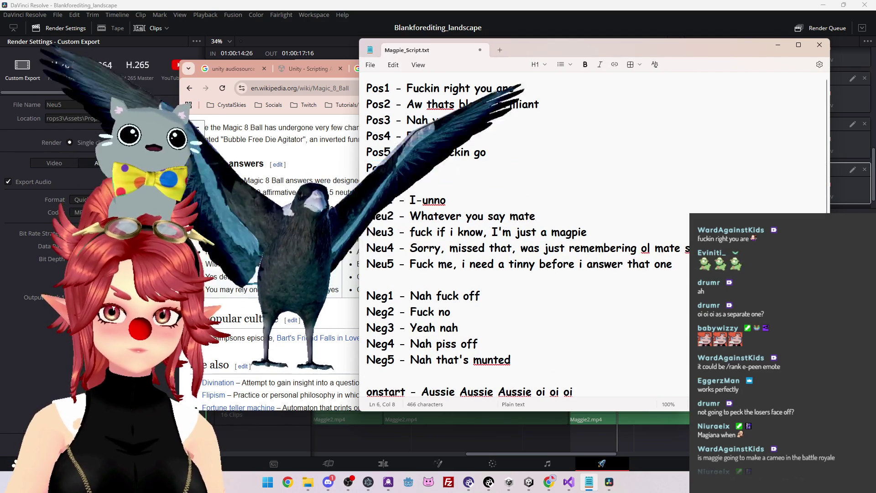
{"action": "key", "text": "End"}
{"action": "key", "text": "Return"}
{"action": "key", "text": "ctrl+v"}
{"action": "key", "text": "Return"}
{"action": "key", "text": "ctrl+v"}
{"action": "key", "text": "Return"}
{"action": "key", "text": "ctrl+v"}
{"action": "key", "text": "Return"}
{"action": "key", "text": "ctrl+v"}
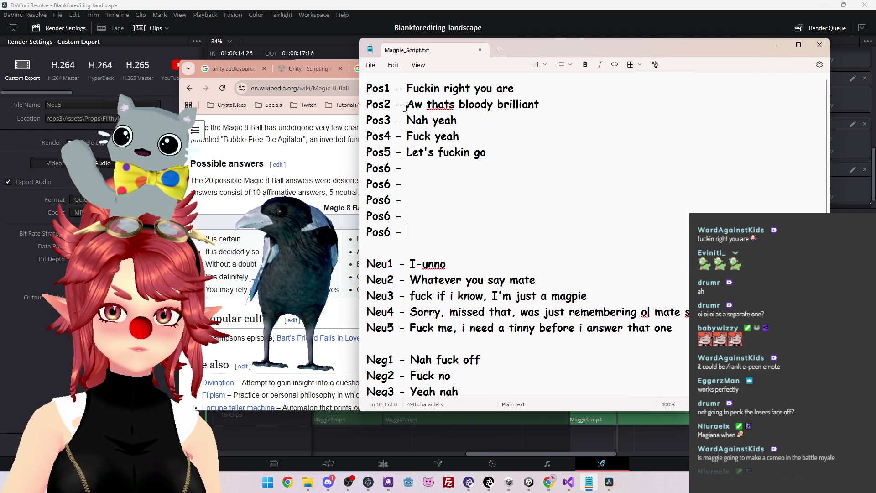
{"action": "left_click_drag", "start_coordinate": [386, 184], "coordinate": [391, 235]}
{"action": "type", "text": "789"}
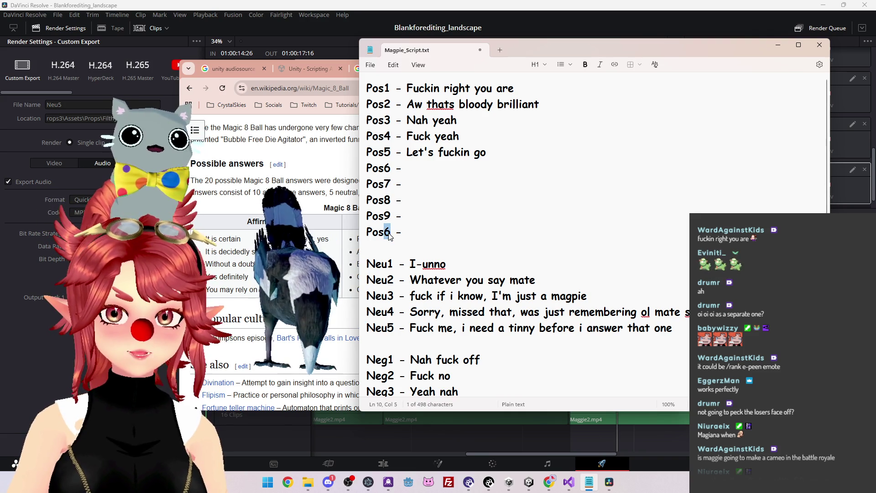
{"action": "type", "text": "10"}
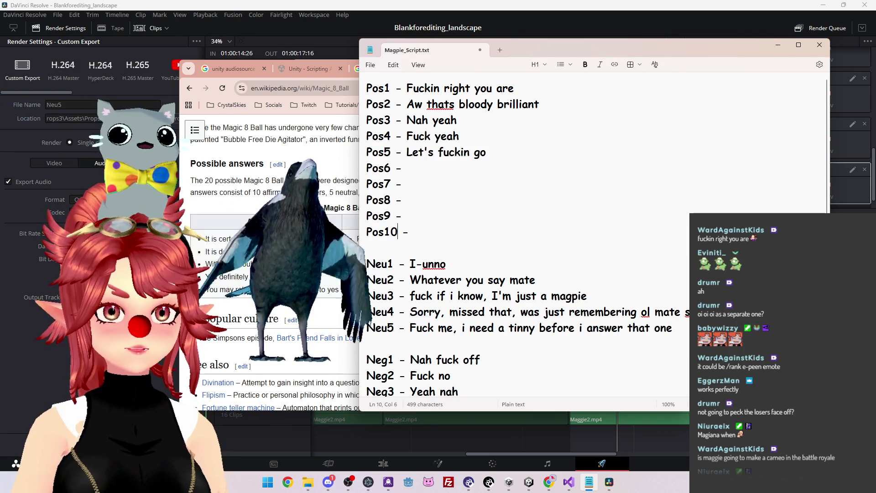
Write Pos6 as "I think you're a genius. An absolute fuckin genius.".
{"action": "left_click", "coordinate": [407, 183]}
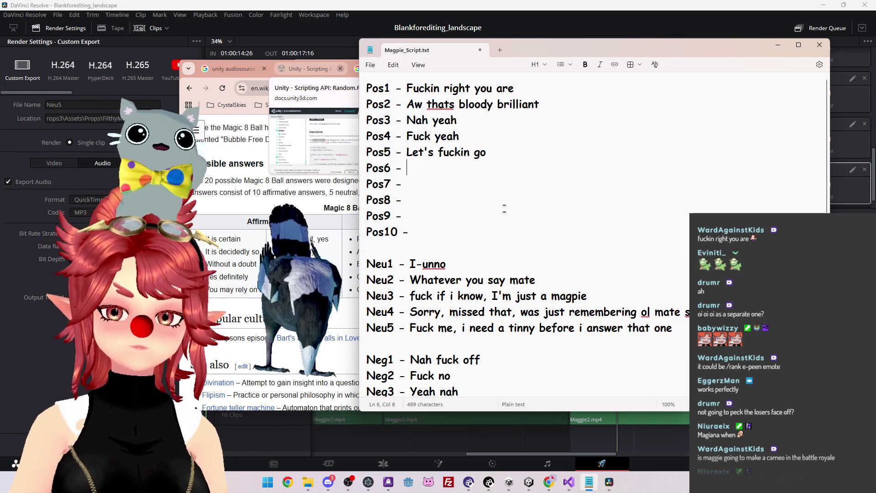
{"action": "type", "text": "I think you're a genius. An "}
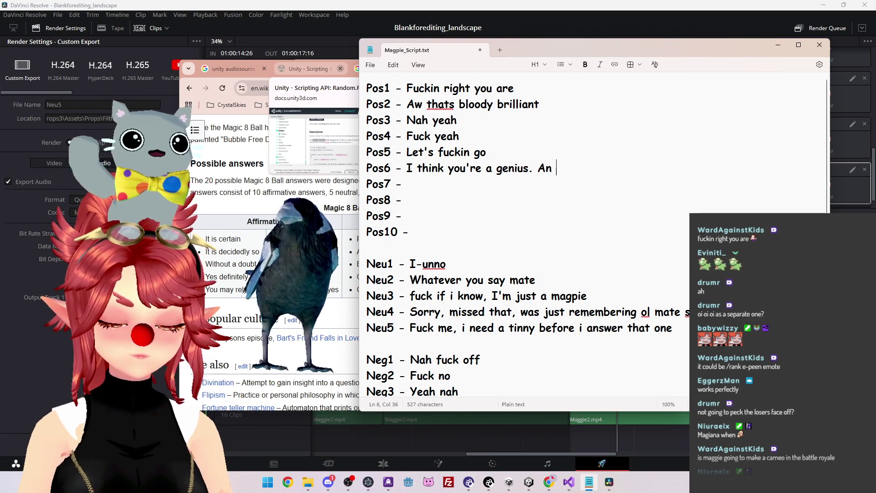
{"action": "type", "text": "absolutely fuckin genius"}
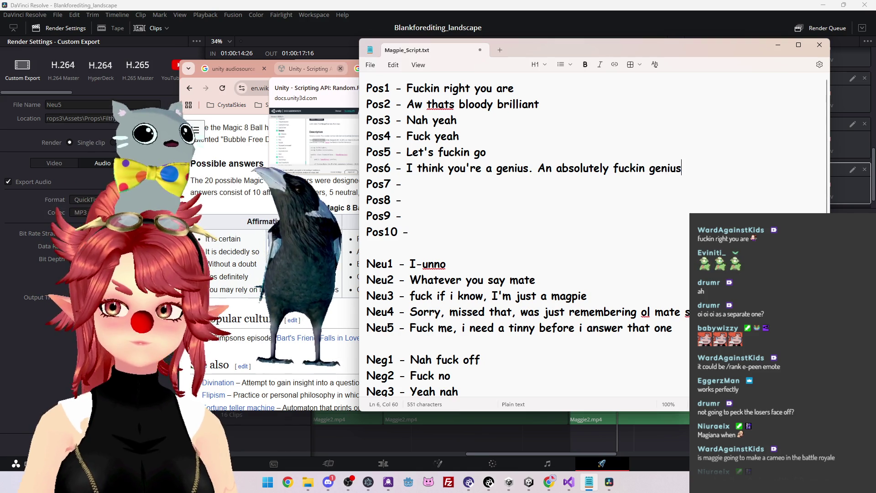
{"action": "type", "text": "."}
{"action": "key", "text": "Return"}
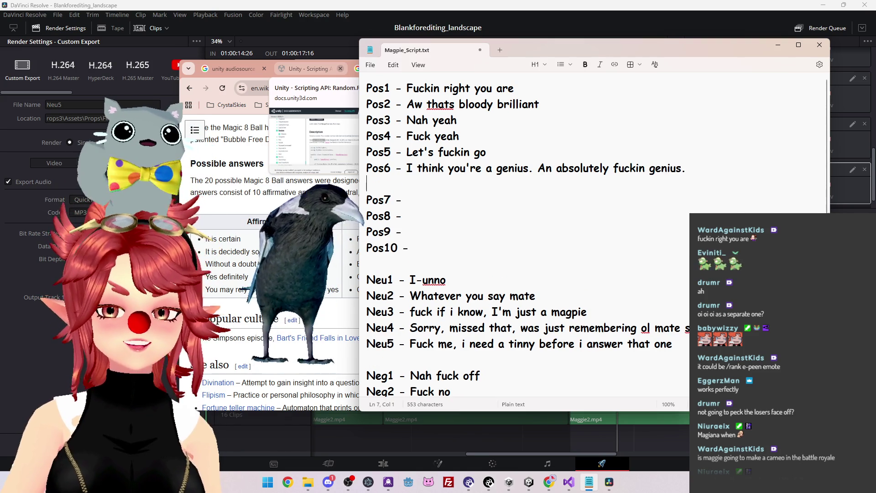
{"action": "key", "text": "BackSpace"}
{"action": "left_click", "coordinate": [610, 168]}
{"action": "key", "text": "BackSpace"}
{"action": "key", "text": "BackSpace"}
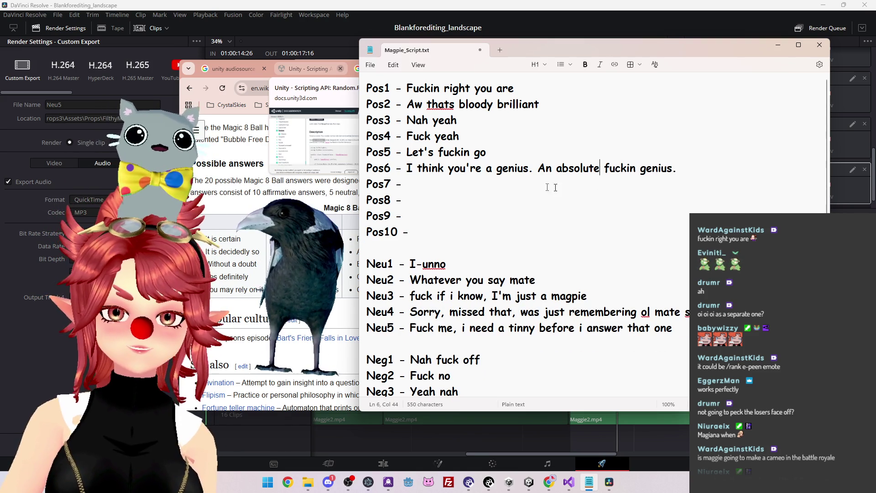
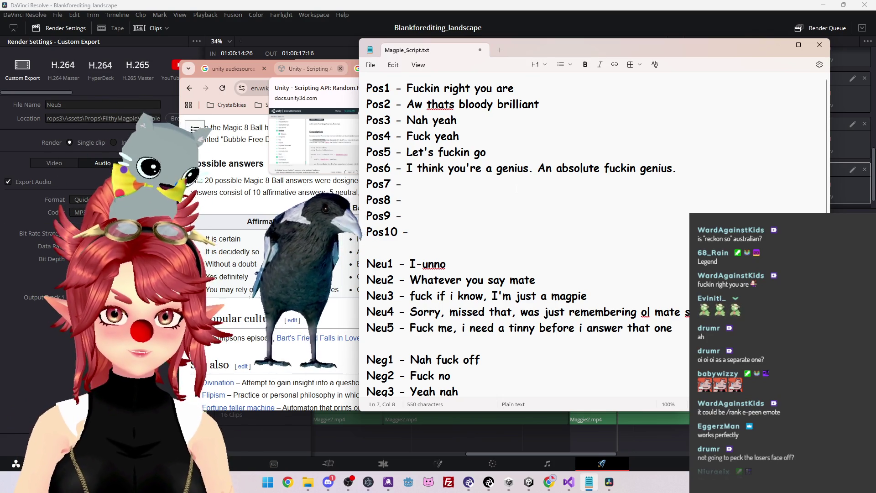
Write 'Aw yeah, I reckon that's a great idea' as the Pos7 voice line.
{"action": "type", "text": "Aw yeah, thats"}
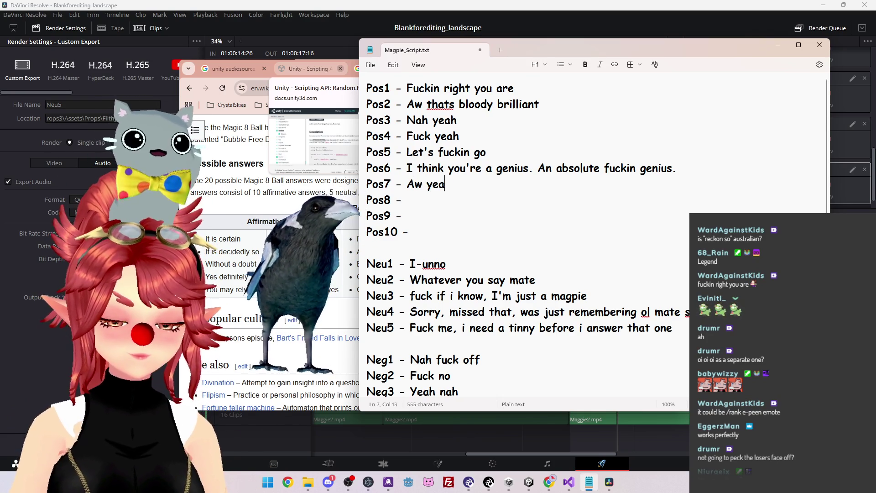
{"action": "key", "text": "BackSpace"}
{"action": "key", "text": "BackSpace"}
{"action": "key", "text": "BackSpace"}
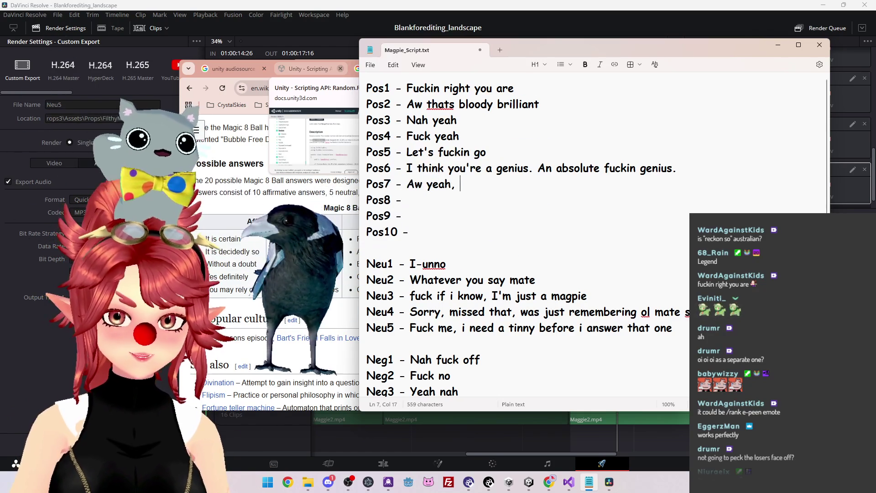
{"action": "type", "text": "I reckon thats a great"}
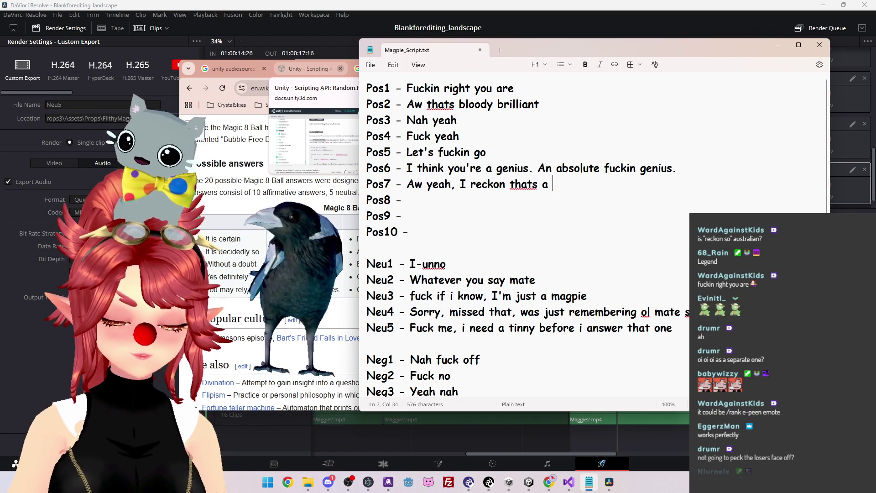
{"action": "key", "text": "Left"}
{"action": "key", "text": "Left"}
{"action": "key", "text": "Left"}
{"action": "key", "text": "Left"}
{"action": "key", "text": "Left"}
{"action": "type", "text": "'"}
Move to the empty Pos8 line and scroll through the script to review it.
{"action": "left_click", "coordinate": [407, 200]}
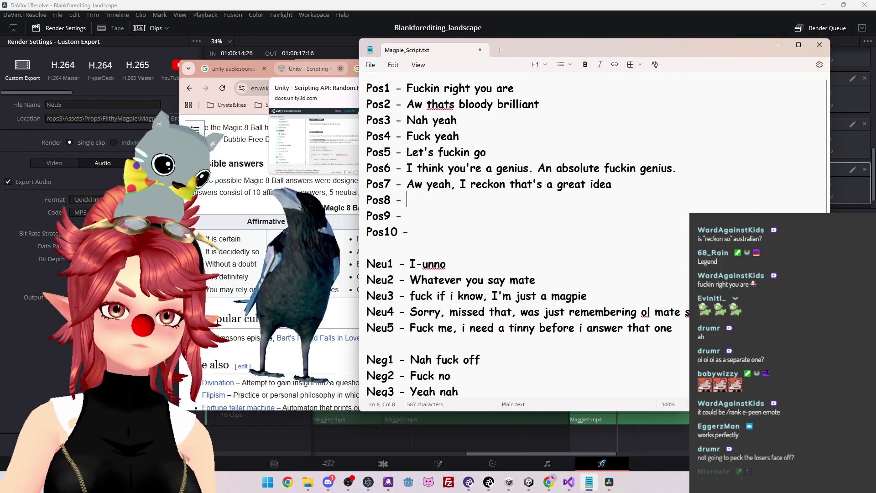
{"action": "scroll", "coordinate": [525, 228], "scroll_direction": "down", "scroll_amount": 2}
{"action": "scroll", "coordinate": [525, 228], "scroll_direction": "up", "scroll_amount": 1}
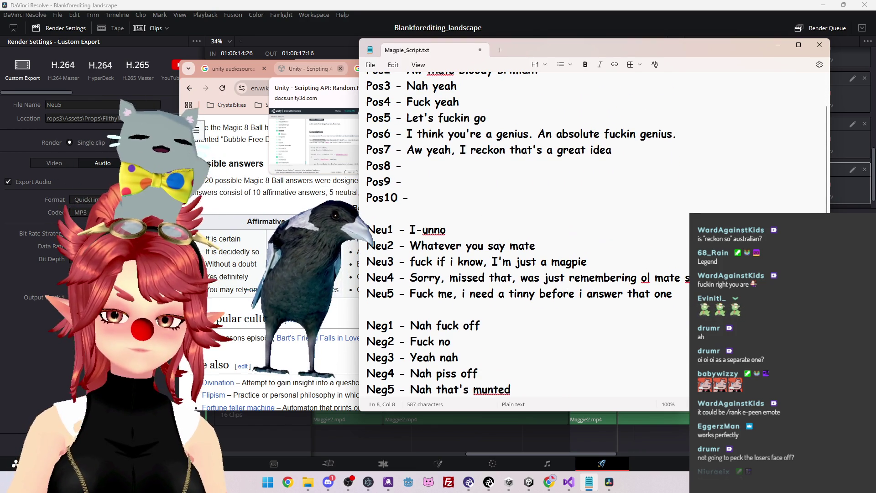
{"action": "scroll", "coordinate": [524, 228], "scroll_direction": "up", "scroll_amount": 1}
{"action": "scroll", "coordinate": [525, 229], "scroll_direction": "down", "scroll_amount": 2}
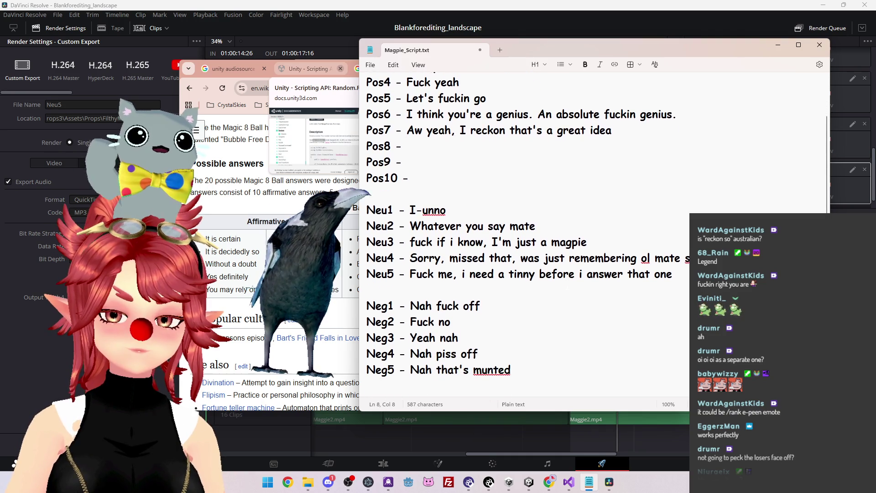
{"action": "scroll", "coordinate": [525, 228], "scroll_direction": "up", "scroll_amount": 2}
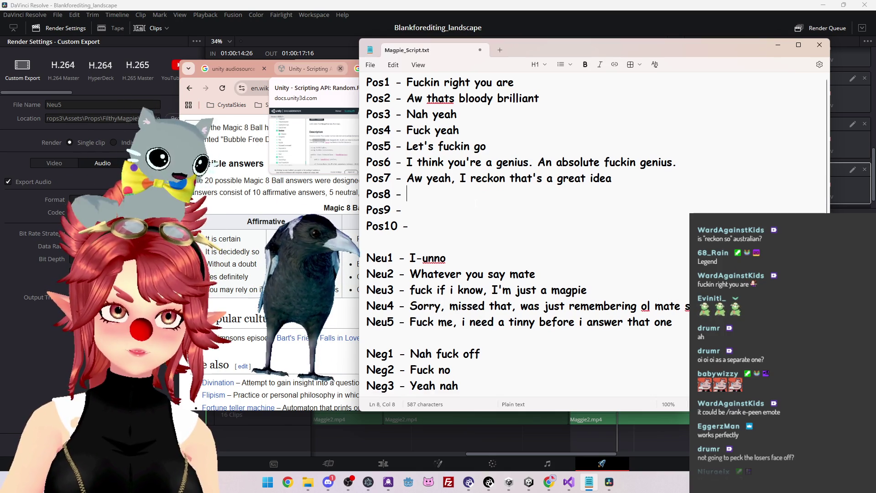
{"action": "scroll", "coordinate": [594, 228], "scroll_direction": "down", "scroll_amount": 2}
{"action": "scroll", "coordinate": [593, 228], "scroll_direction": "up", "scroll_amount": 2}
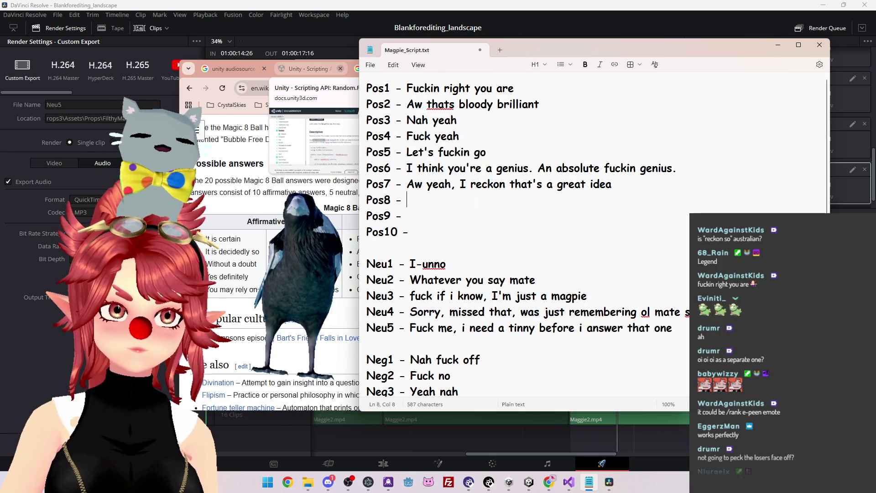
{"action": "scroll", "coordinate": [476, 202], "scroll_direction": "down", "scroll_amount": 2}
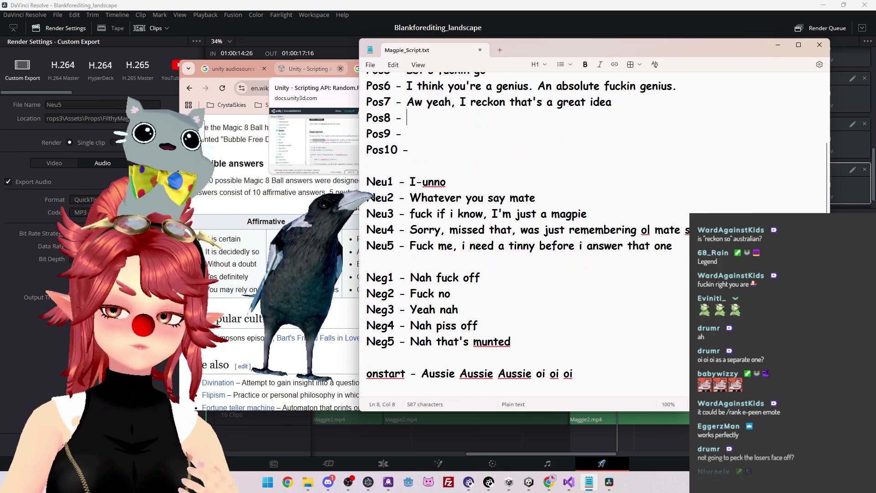
{"action": "scroll", "coordinate": [476, 202], "scroll_direction": "up", "scroll_amount": 2}
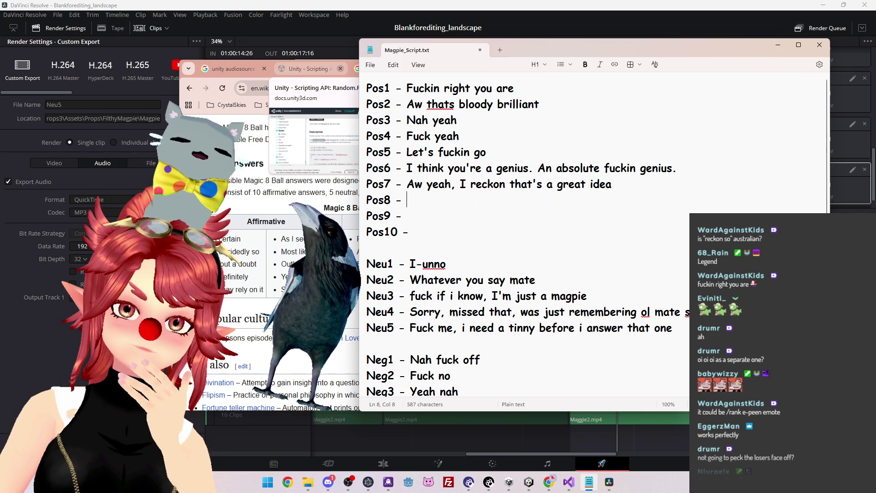
{"action": "scroll", "coordinate": [476, 202], "scroll_direction": "down", "scroll_amount": 2}
{"action": "scroll", "coordinate": [476, 202], "scroll_direction": "up", "scroll_amount": 2}
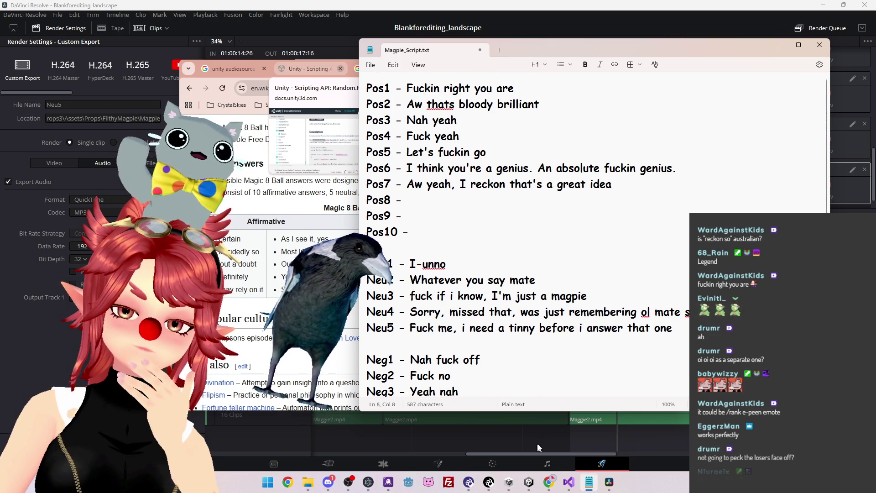
Search Chrome for 'australian way of saying yes', expand the AI overview, then return to Notepad.
{"action": "mouse_move", "coordinate": [549, 481]}
{"action": "left_click", "coordinate": [550, 434]}
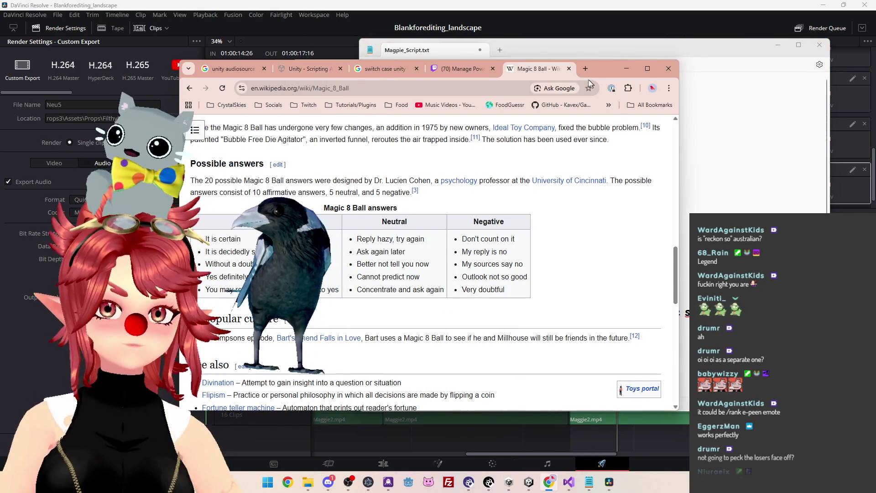
{"action": "left_click", "coordinate": [585, 69]}
{"action": "type", "text": "austral"}
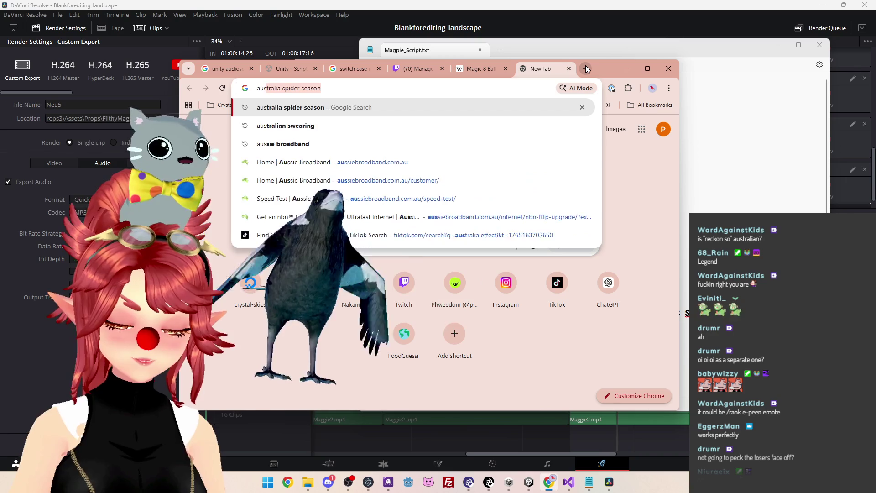
{"action": "type", "text": "ian way of "}
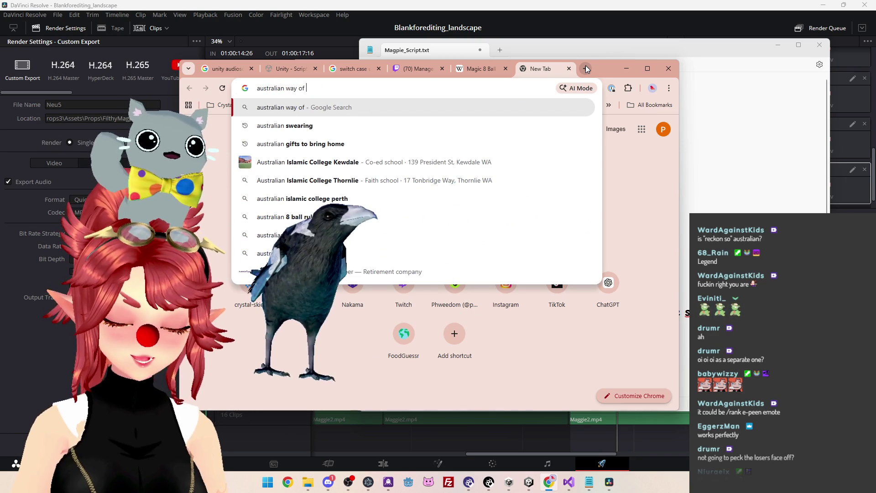
{"action": "type", "text": "saying yes"}
{"action": "key", "text": "Return"}
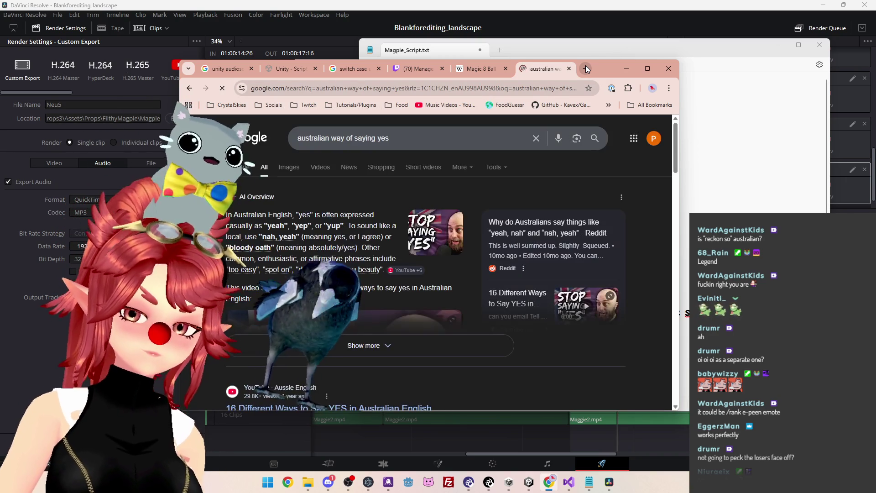
{"action": "left_click", "coordinate": [323, 356]}
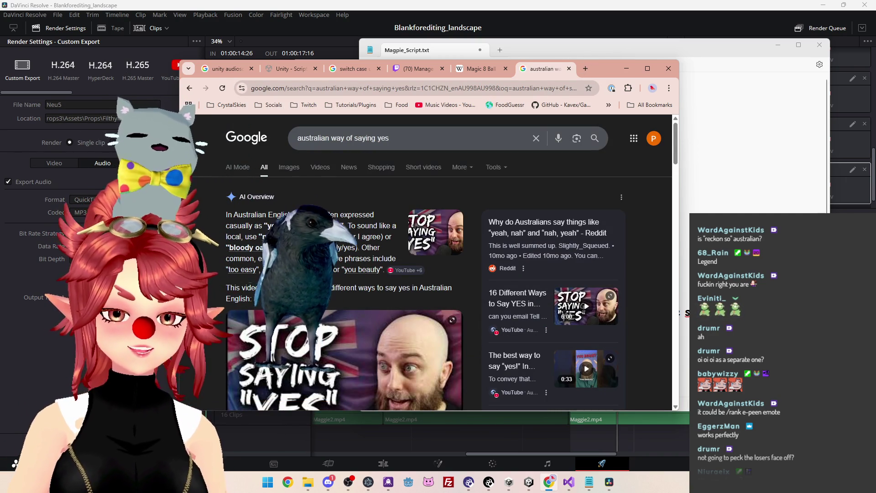
{"action": "left_click_drag", "start_coordinate": [604, 71], "coordinate": [477, 91]}
{"action": "left_click", "coordinate": [545, 204]}
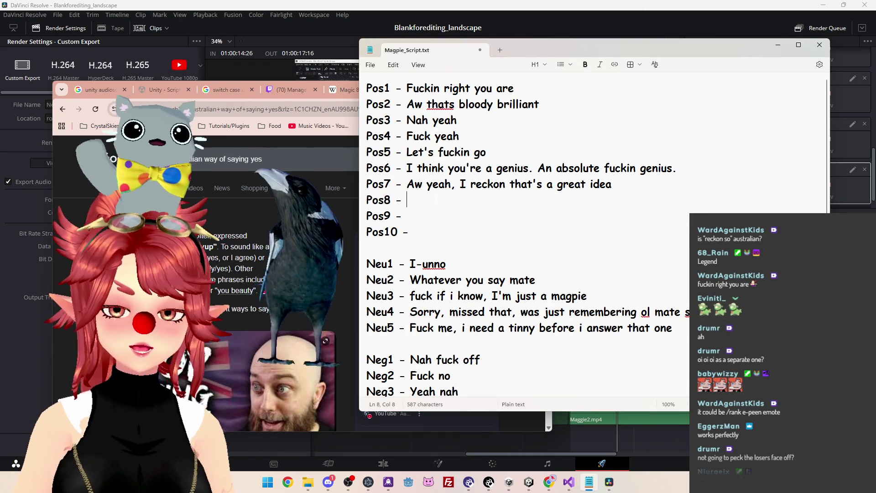
Write 'Spot on mate' on the Pos8 line, leaving the caret on Pos9.
{"action": "type", "text": "Spot on"}
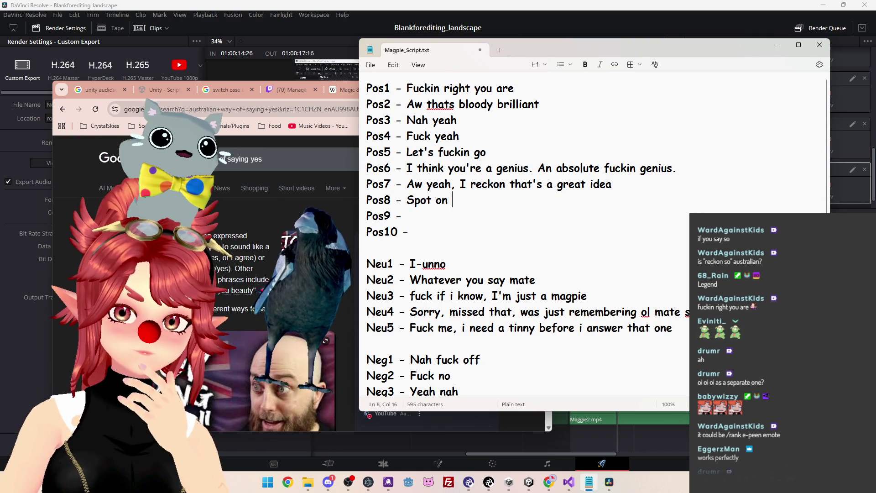
{"action": "key", "text": "BackSpace"}
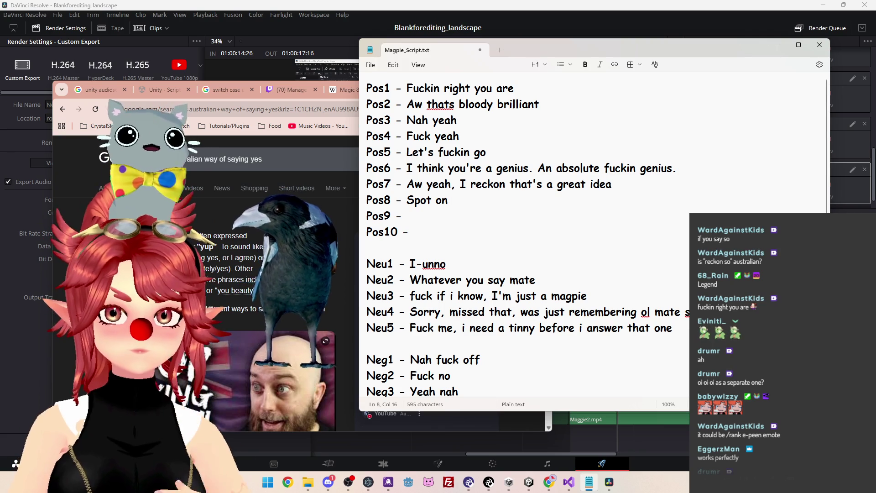
{"action": "type", "text": "mate"}
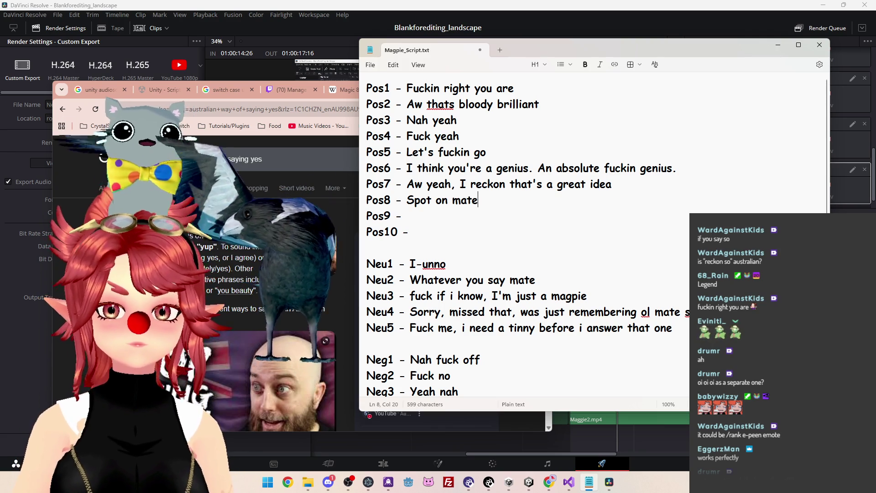
{"action": "left_click", "coordinate": [407, 216]}
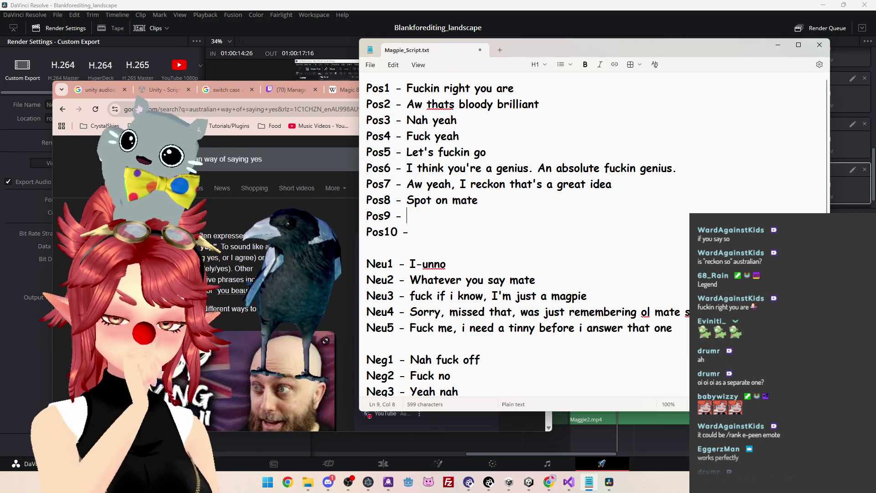
{"action": "scroll", "coordinate": [205, 274], "scroll_direction": "down", "scroll_amount": 5}
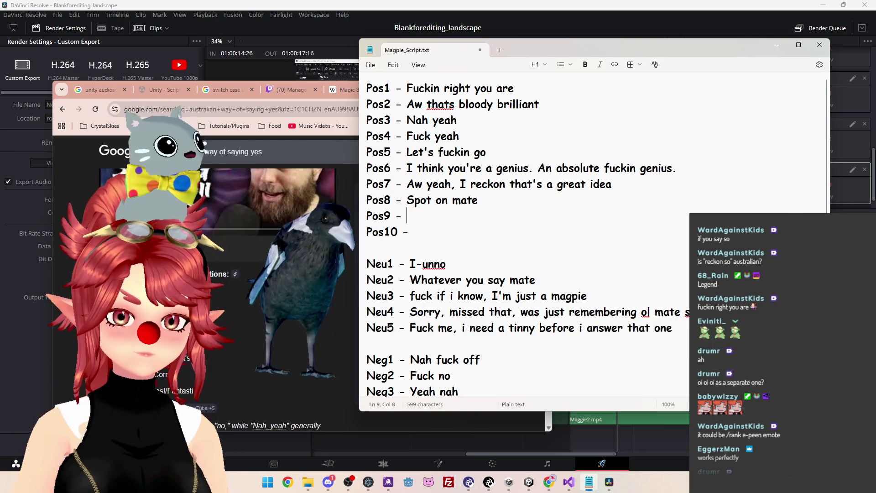
{"action": "scroll", "coordinate": [241, 256], "scroll_direction": "down", "scroll_amount": 1}
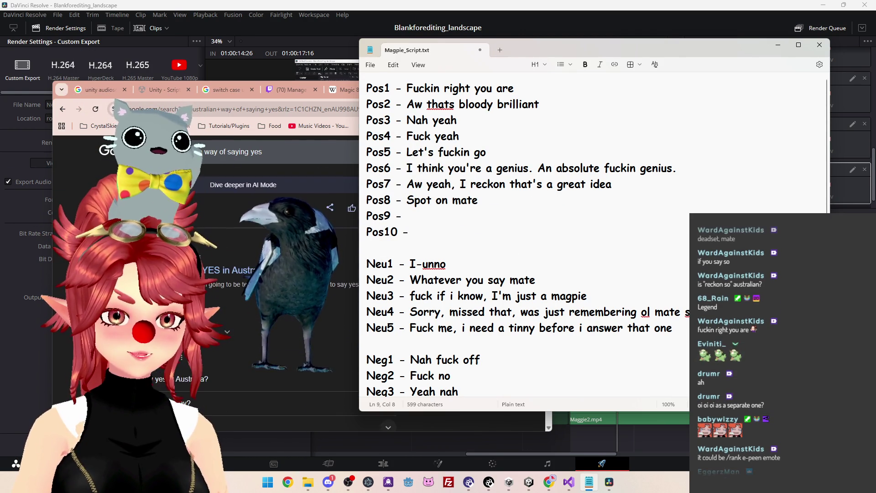
{"action": "scroll", "coordinate": [274, 274], "scroll_direction": "down", "scroll_amount": 5}
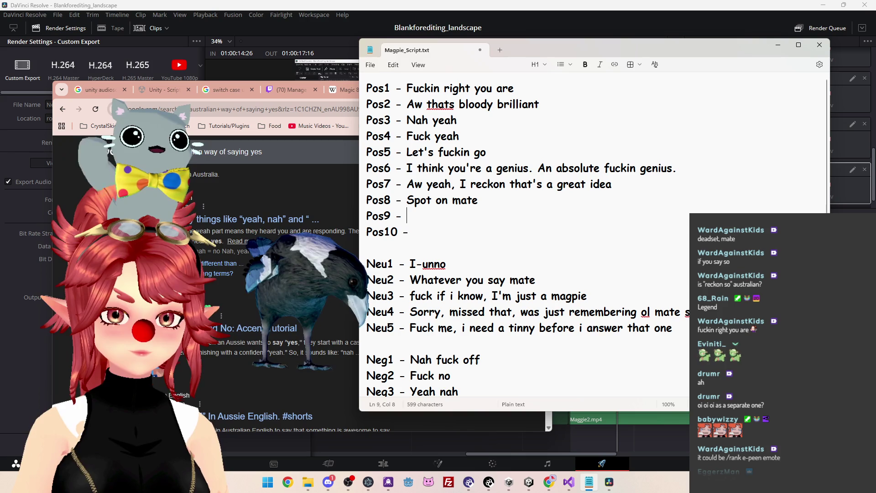
{"action": "scroll", "coordinate": [273, 274], "scroll_direction": "up", "scroll_amount": 5}
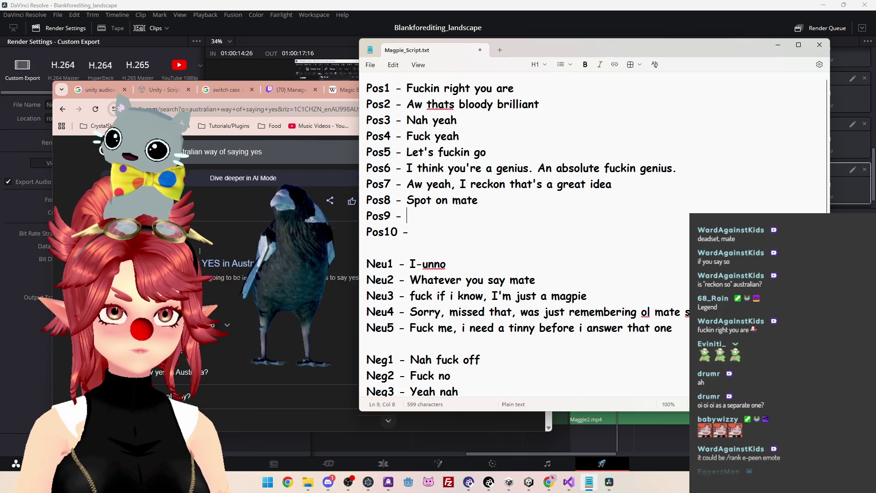
{"action": "scroll", "coordinate": [206, 274], "scroll_direction": "up", "scroll_amount": 4}
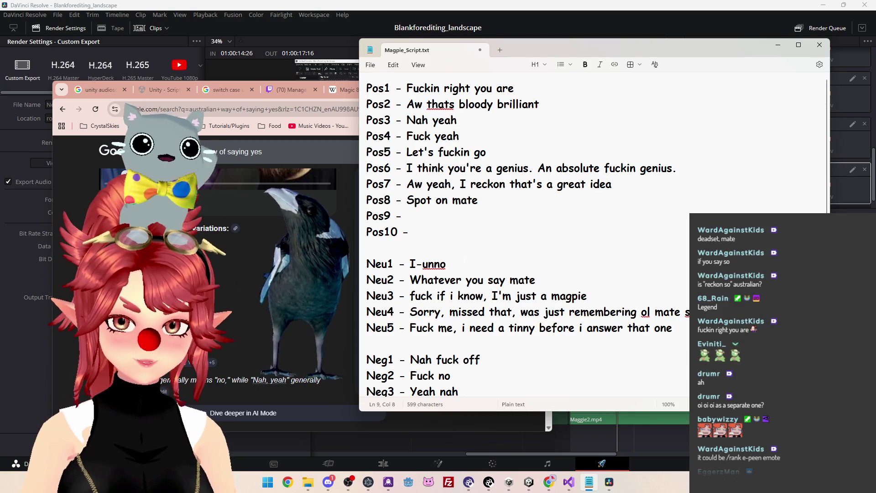
Select the 'I-unno' entry on the Neu1 line.
{"action": "left_click_drag", "start_coordinate": [409, 265], "coordinate": [446, 264]}
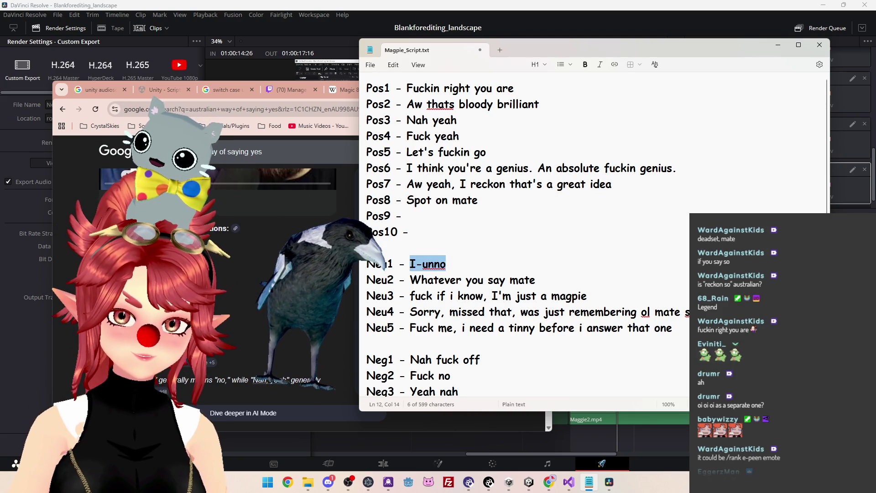
{"action": "left_click", "coordinate": [447, 265]}
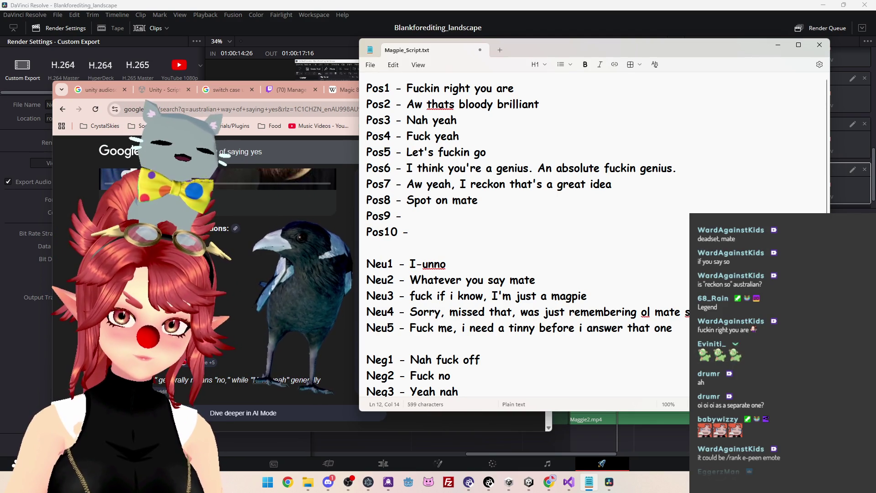
{"action": "left_click_drag", "start_coordinate": [410, 265], "coordinate": [460, 269]}
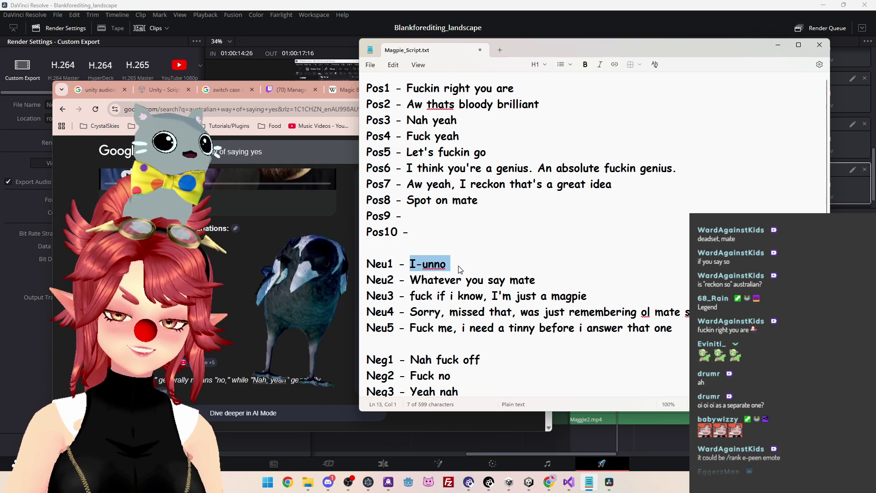
Write 'for a ciggy, that's a yes' on Pos9, correcting 'thats' via spelling suggestion.
{"action": "left_click", "coordinate": [459, 269]}
{"action": "left_click", "coordinate": [450, 218]}
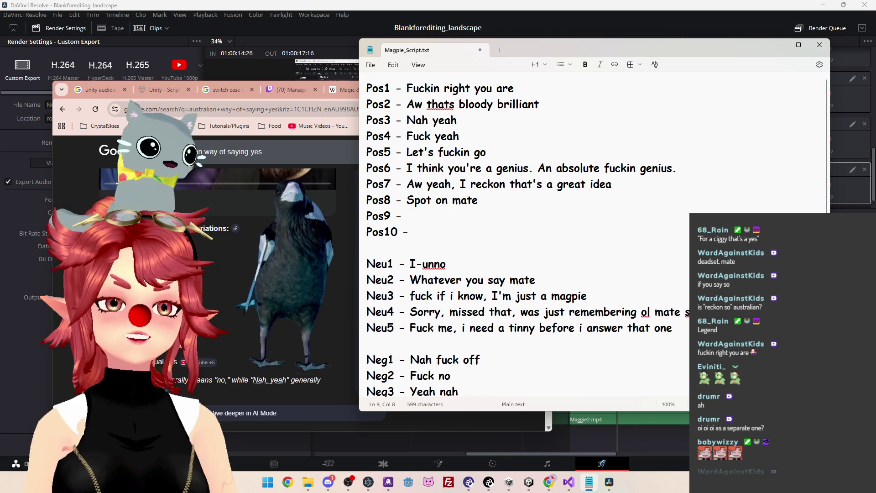
{"action": "type", "text": "for "}
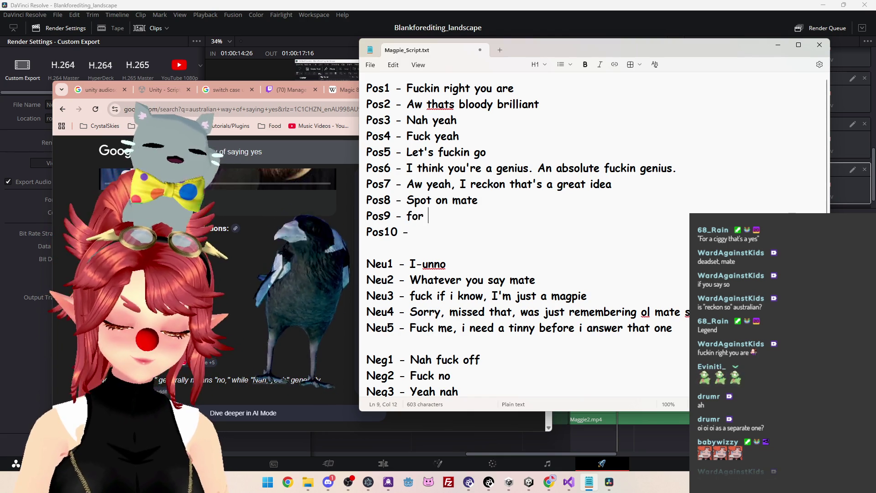
{"action": "type", "text": "a ciggy, thats a yes"}
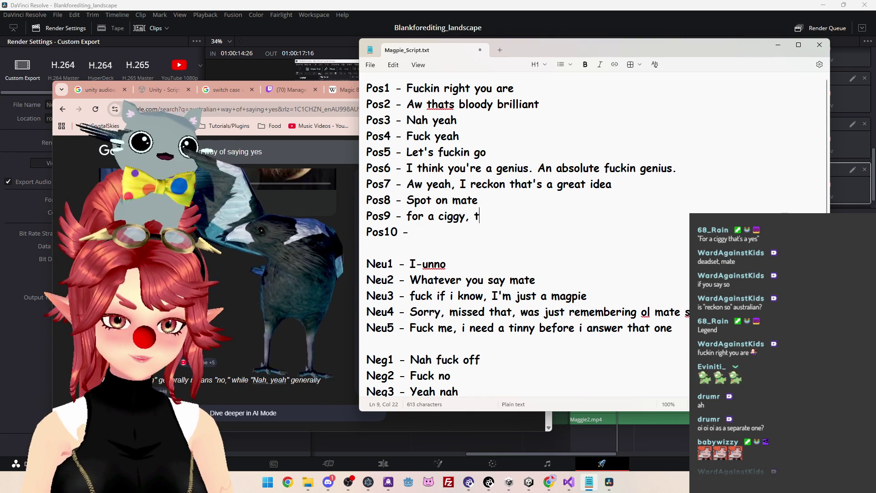
{"action": "left_click", "coordinate": [413, 231]}
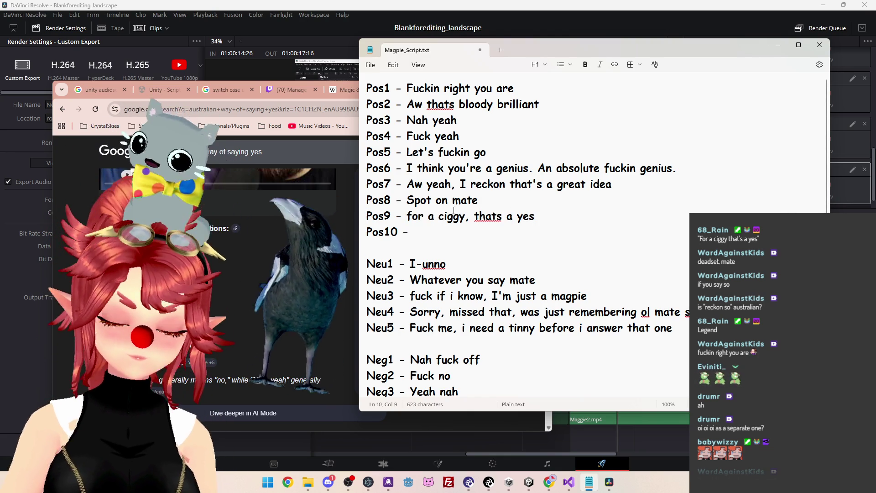
{"action": "right_click", "coordinate": [491, 218]}
{"action": "left_click", "coordinate": [477, 233]}
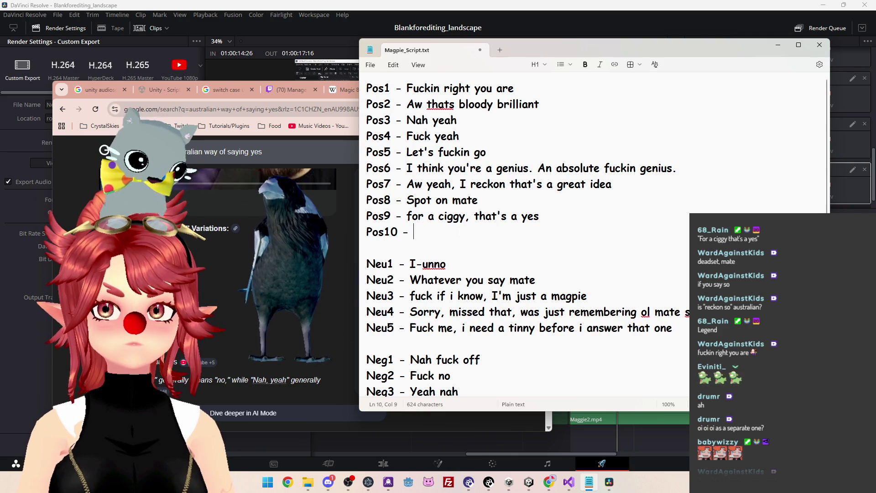
Write 'That's a great idea!' as the Pos10 voice line.
{"action": "type", "text": "I'm gu"}
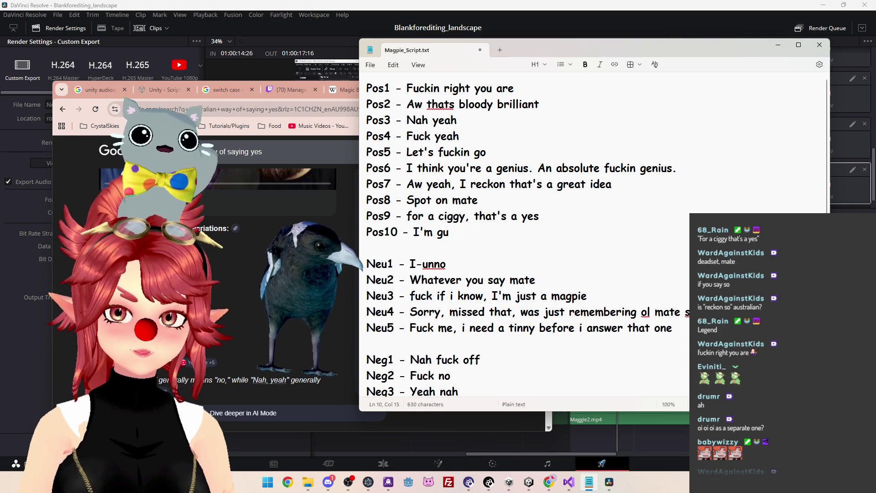
{"action": "type", "text": "nna trel"}
{"action": "key", "text": "BackSpace"}
{"action": "key", "text": "BackSpace"}
{"action": "key", "text": "BackSpace"}
{"action": "key", "text": "BackSpace"}
{"action": "key", "text": "BackSpace"}
{"action": "key", "text": "BackSpace"}
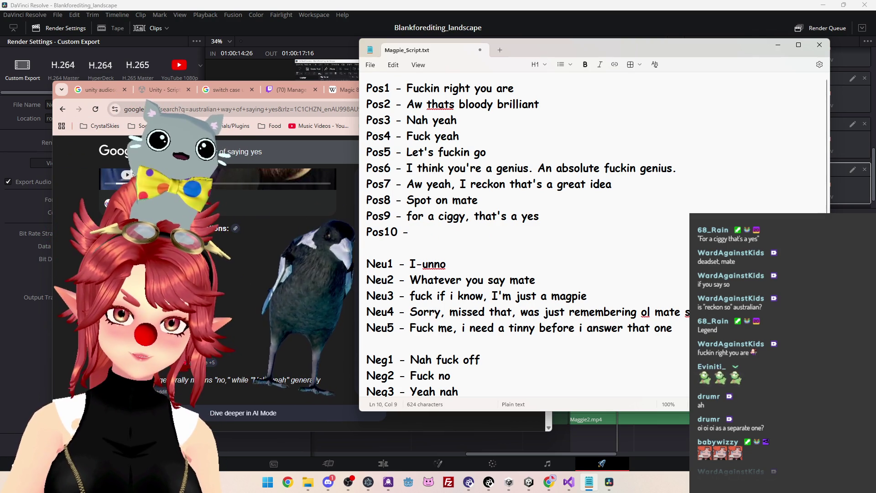
{"action": "type", "text": "Tha"}
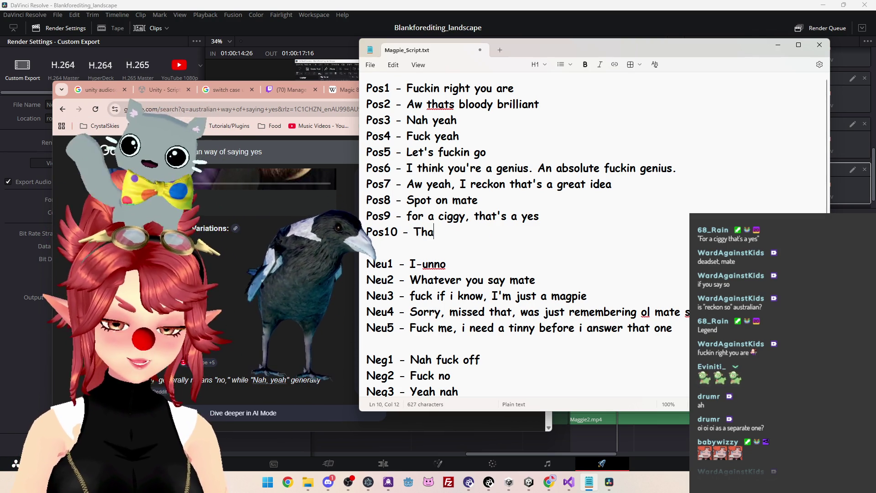
{"action": "type", "text": "ts a great idea"}
{"action": "key", "text": "BackSpace"}
{"action": "key", "text": "BackSpace"}
{"action": "key", "text": "BackSpace"}
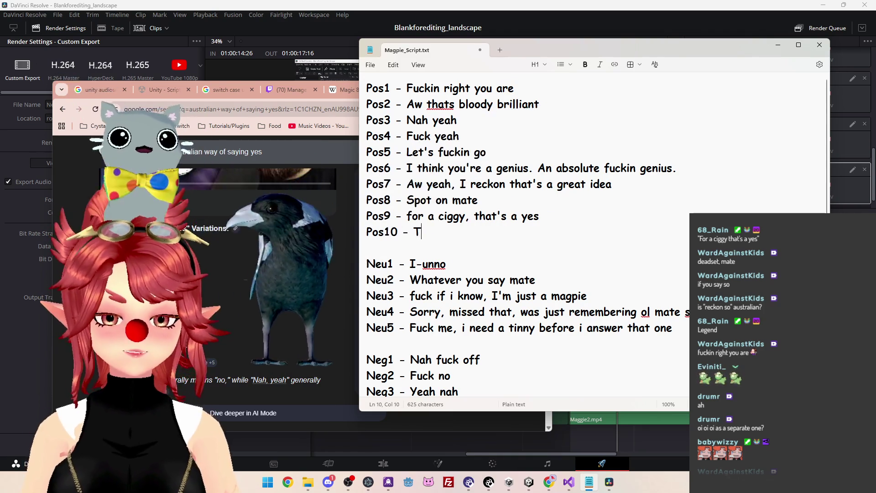
{"action": "key", "text": "BackSpace"}
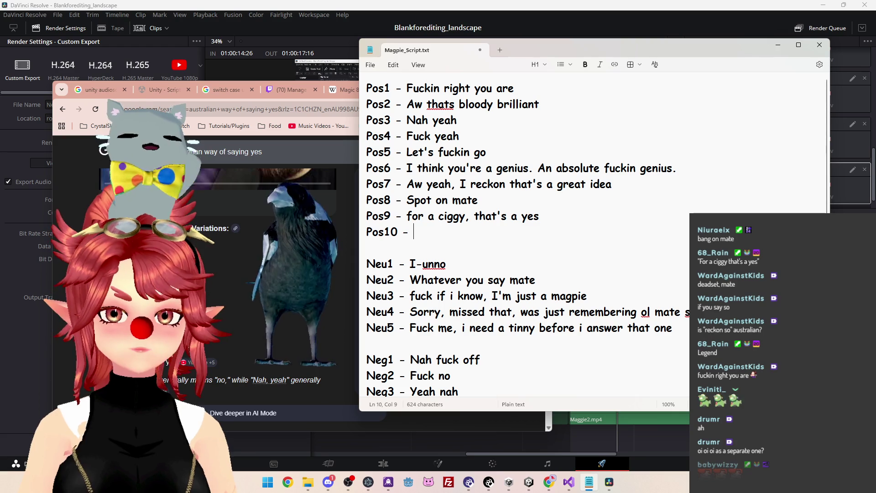
{"action": "type", "text": "That"}
{"action": "type", "text": "s a great"}
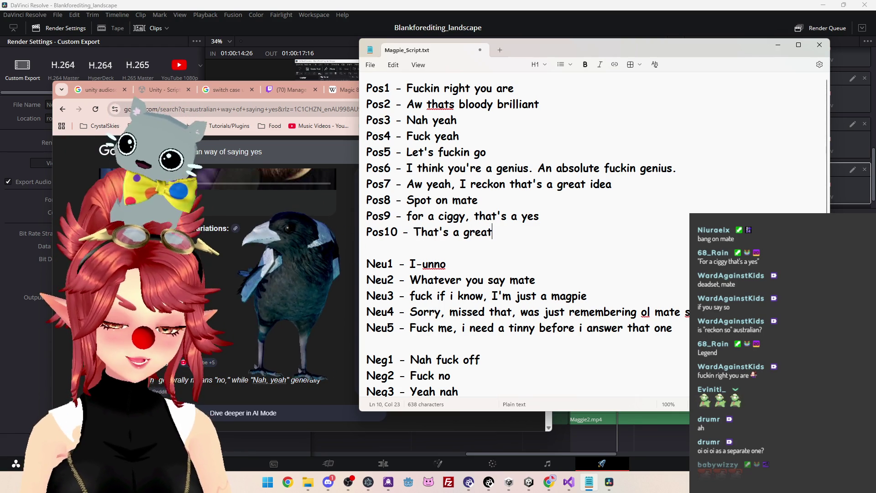
{"action": "type", "text": "idea, "}
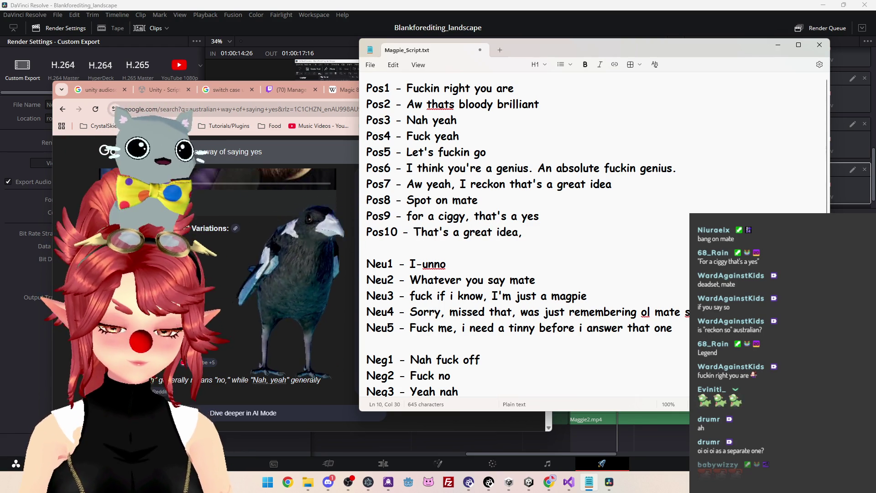
{"action": "type", "text": "I'm"}
{"action": "key", "text": "BackSpace"}
{"action": "key", "text": "BackSpace"}
{"action": "key", "text": "BackSpace"}
{"action": "type", "text": "Im"}
{"action": "key", "text": "BackSpace"}
{"action": "key", "text": "BackSpace"}
{"action": "type", "text": "Ima tel"}
{"action": "key", "text": "BackSpace"}
{"action": "key", "text": "BackSpace"}
{"action": "key", "text": "BackSpace"}
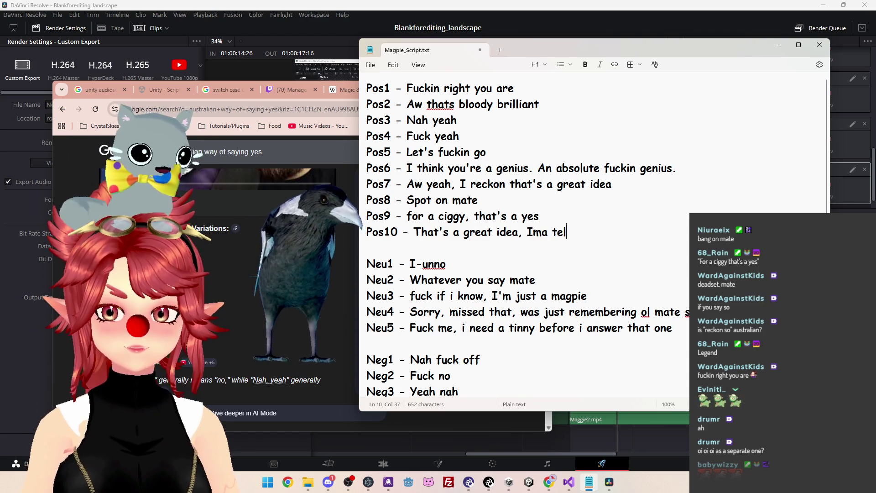
{"action": "key", "text": "BackSpace"}
{"action": "key", "text": "BackSpace"}
{"action": "key", "text": "BackSpace"}
{"action": "key", "text": "BackSpace"}
{"action": "type", "text": "!"}
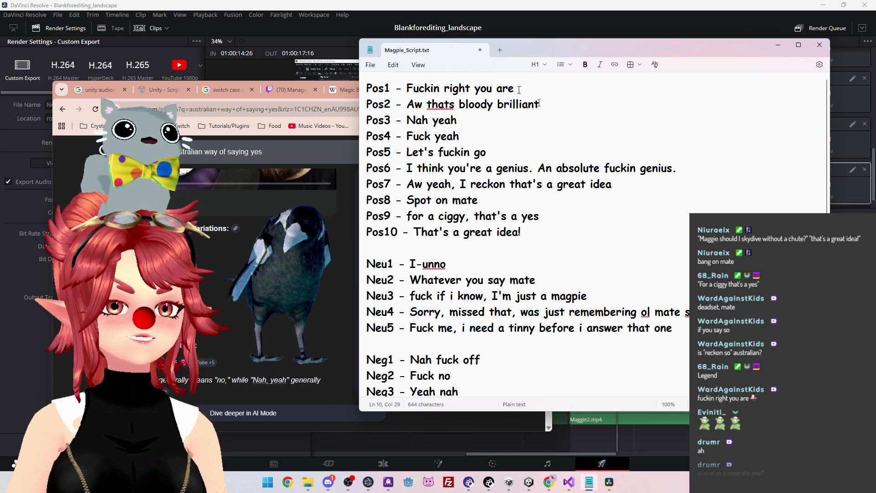
Capitalise 'For' at the start of Pos9 and save the script.
{"action": "left_click", "coordinate": [576, 218]}
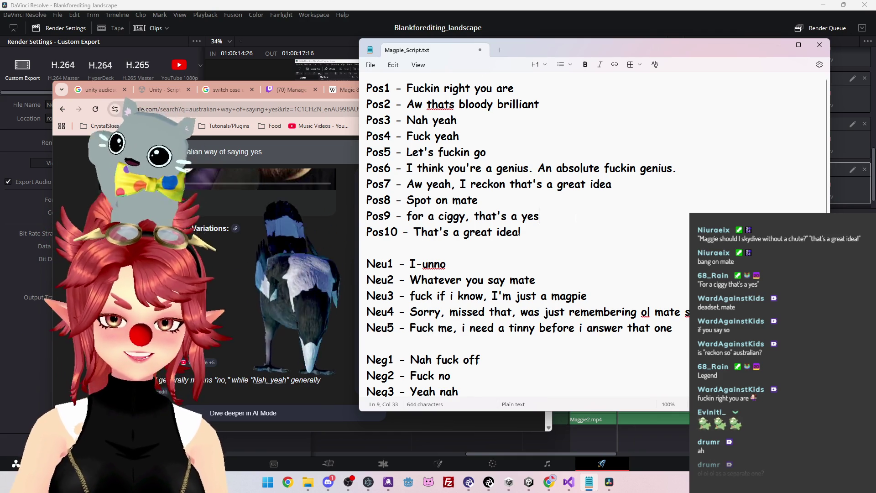
{"action": "key", "text": "ctrl+s"}
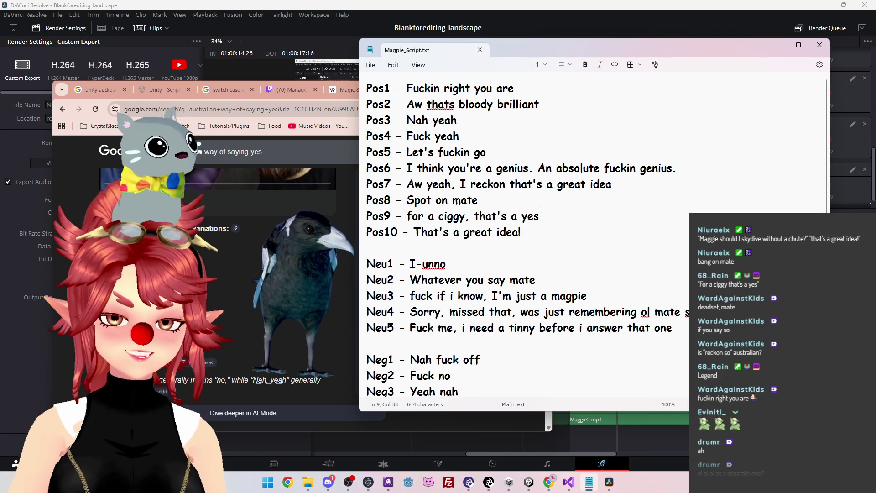
{"action": "key", "text": "Delete"}
{"action": "type", "text": "F"}
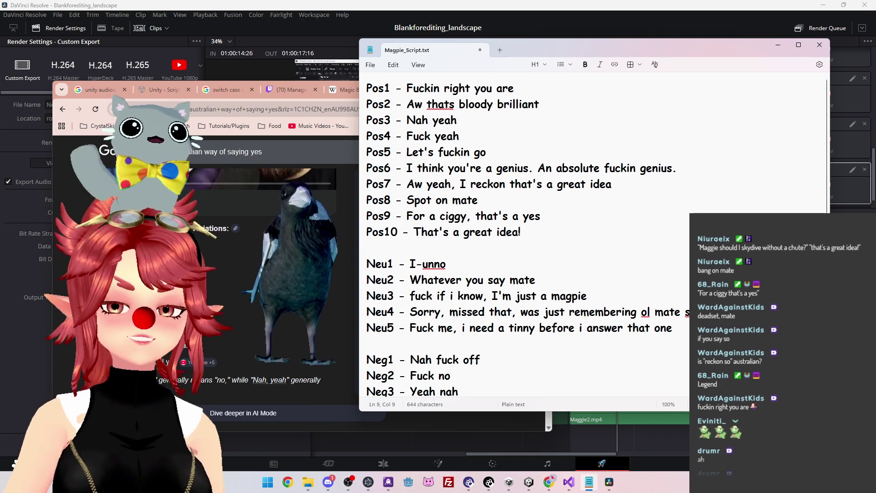
{"action": "left_click", "coordinate": [475, 136]}
{"action": "key", "text": "ctrl+s"}
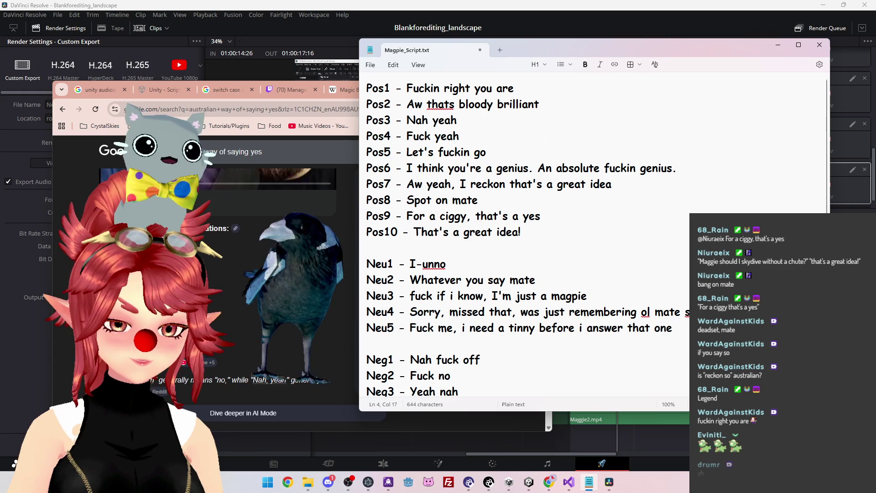
{"action": "left_click", "coordinate": [288, 105]}
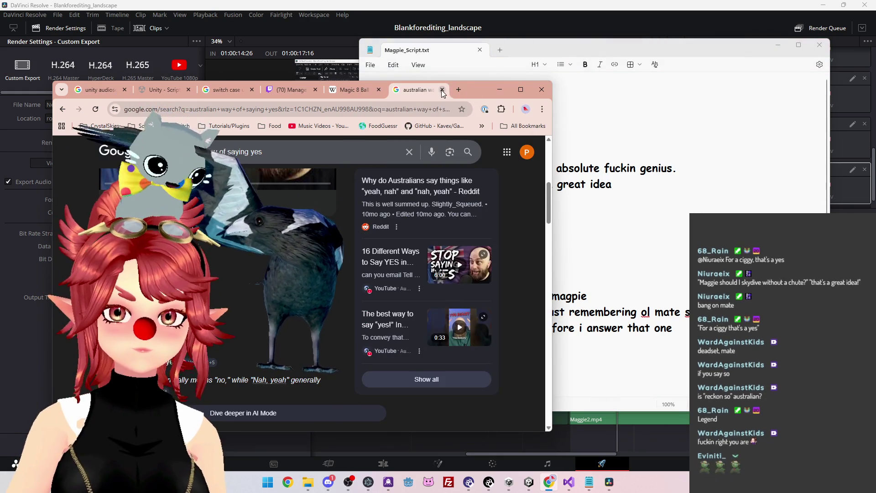
Bring Magpie_Script.txt in front of DaVinci Resolve and highlight lines Pos6 to Pos10.
{"action": "left_click", "coordinate": [409, 90]}
{"action": "left_click", "coordinate": [609, 482]}
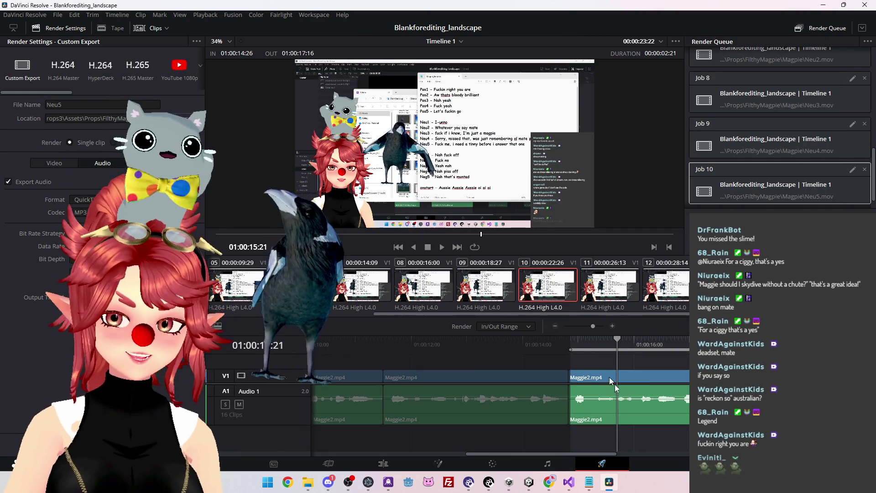
{"action": "scroll", "coordinate": [534, 428], "scroll_direction": "down", "scroll_amount": 5}
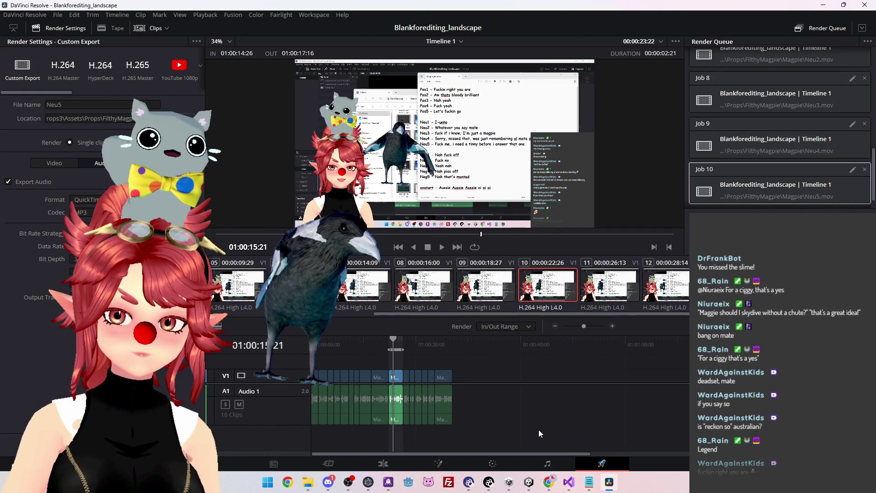
{"action": "scroll", "coordinate": [481, 420], "scroll_direction": "up", "scroll_amount": 3}
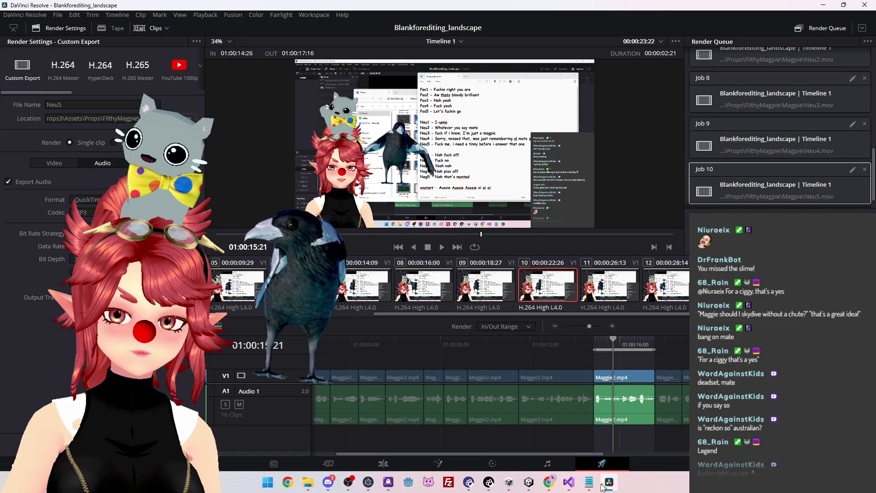
{"action": "mouse_move", "coordinate": [599, 477]}
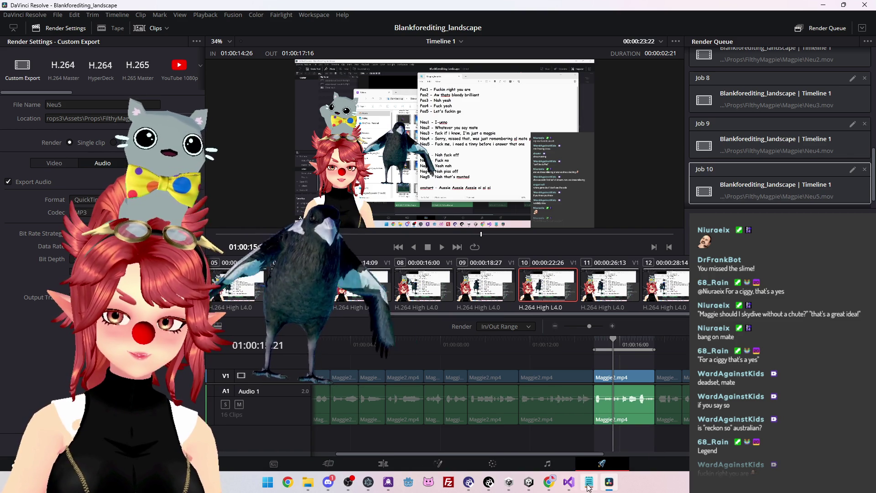
{"action": "left_click", "coordinate": [588, 482]}
{"action": "left_click_drag", "start_coordinate": [367, 168], "coordinate": [521, 232]}
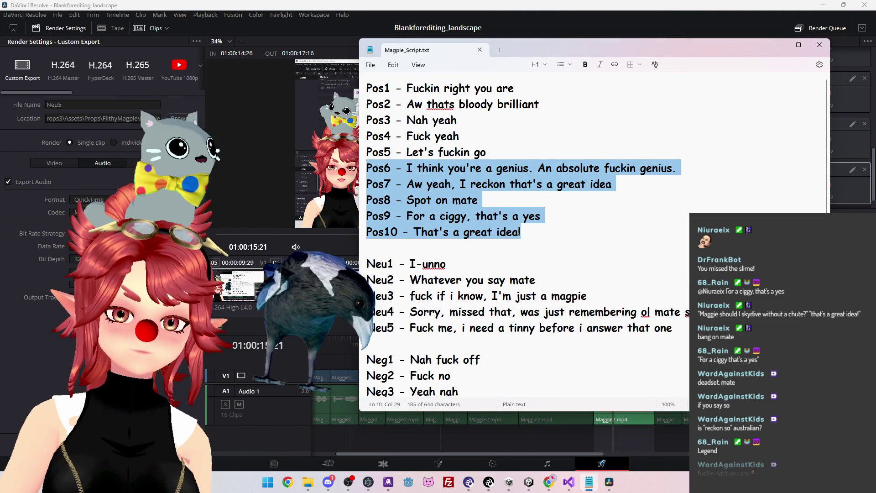
{"action": "key", "text": "alt+Tab"}
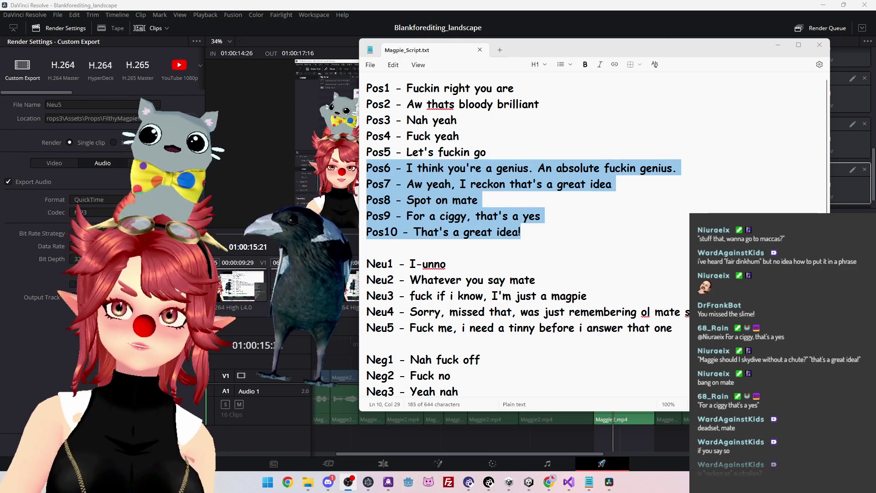
{"action": "left_click_drag", "start_coordinate": [482, 184], "coordinate": [612, 184]}
{"action": "left_click_drag", "start_coordinate": [414, 233], "coordinate": [366, 264]}
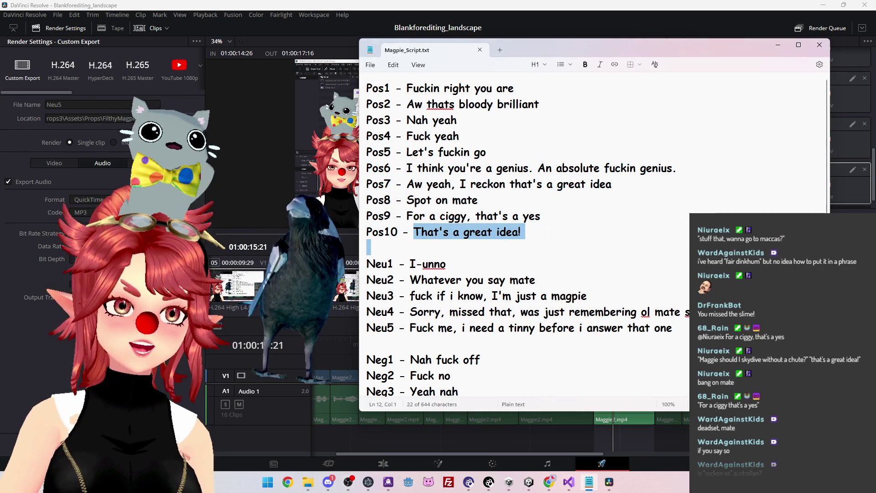
{"action": "left_click", "coordinate": [520, 232]}
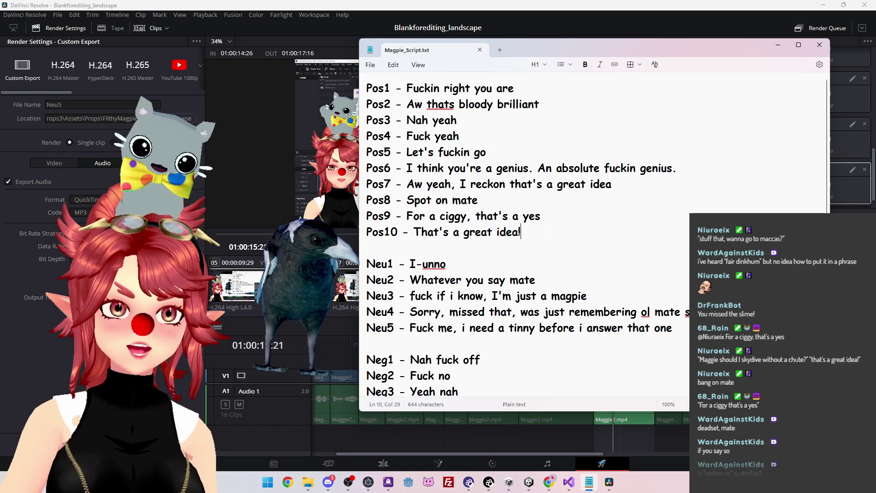
{"action": "scroll", "coordinate": [524, 228], "scroll_direction": "down", "scroll_amount": 2}
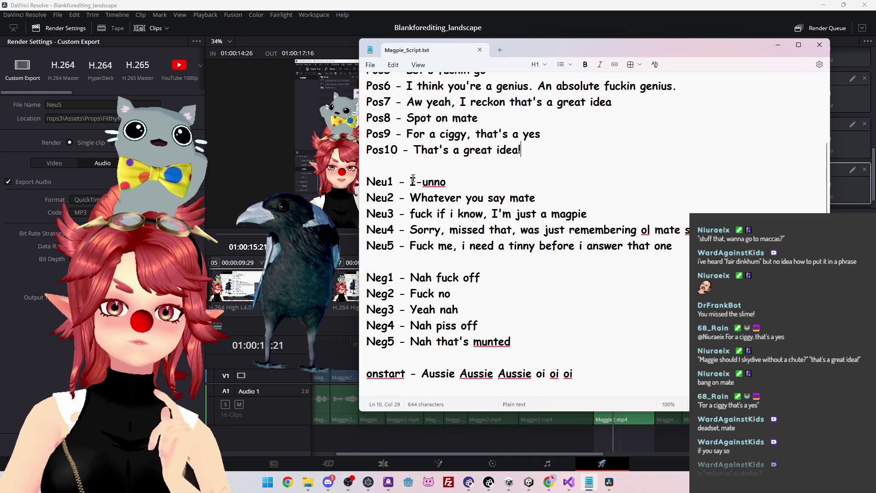
Replace 'I-unno' on Neu1 with 'Stuff that, wanna go to maccas'.
{"action": "double_click", "coordinate": [414, 180]}
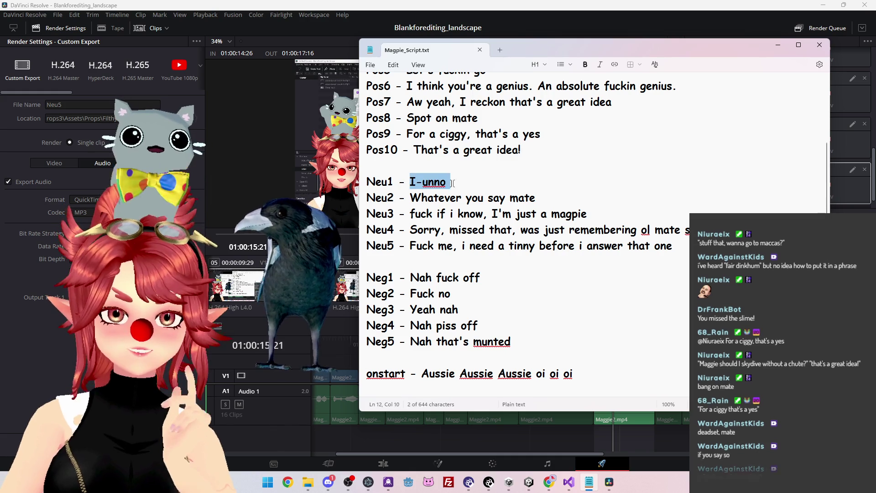
{"action": "left_click", "coordinate": [415, 187]}
{"action": "double_click", "coordinate": [414, 186]}
{"action": "type", "text": "Stuff h"}
{"action": "type", "text": "hat, wanna go to maccas"}
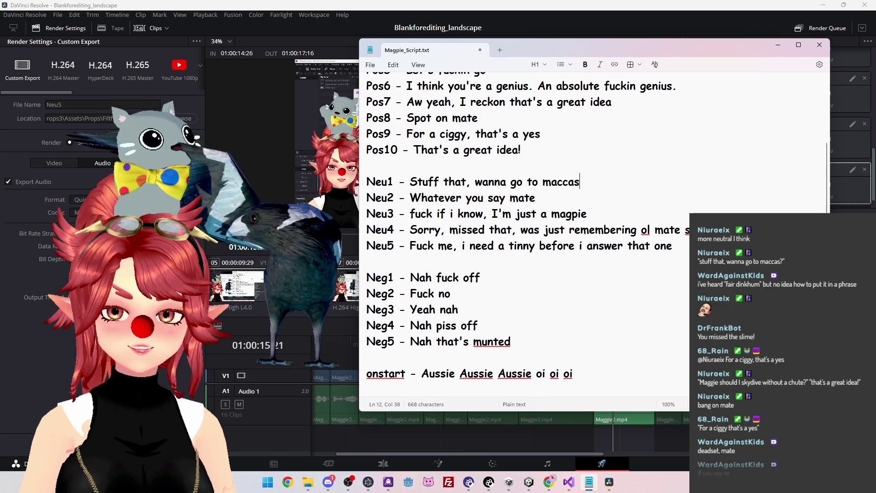
{"action": "left_click", "coordinate": [535, 198]}
Save the script and switch back to DaVinci Resolve.
{"action": "key", "text": "ctrl+s"}
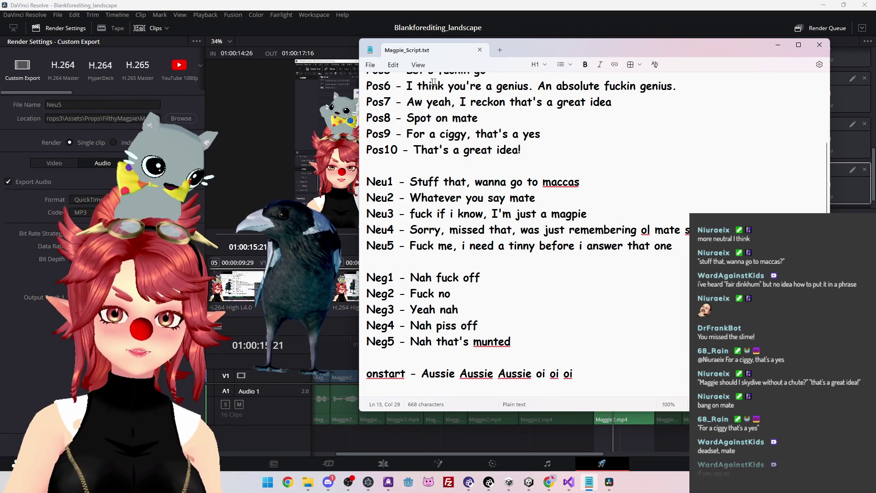
{"action": "scroll", "coordinate": [428, 84], "scroll_direction": "up", "scroll_amount": 3}
{"action": "scroll", "coordinate": [429, 183], "scroll_direction": "down", "scroll_amount": 3}
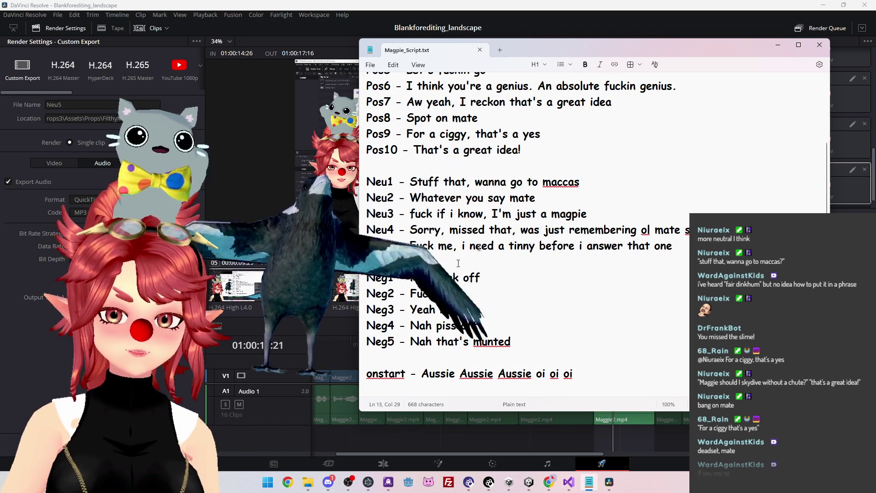
{"action": "key", "text": "alt+Tab"}
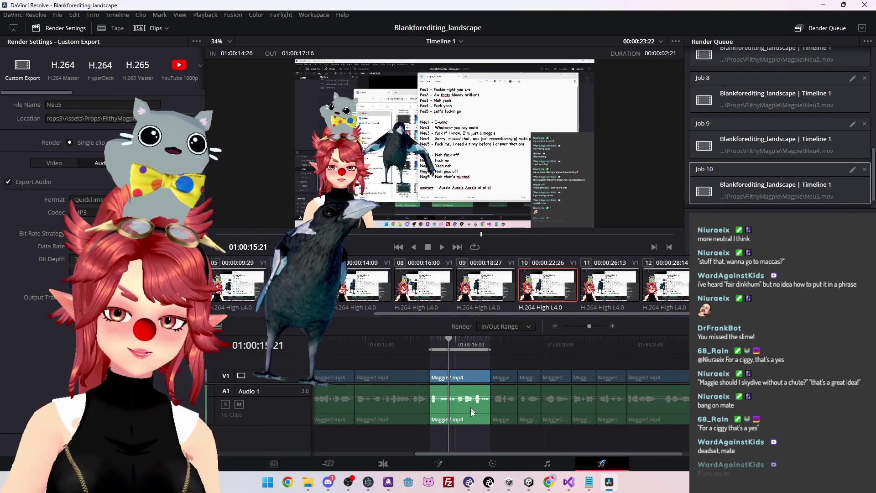
On the Edit page, delete all Maggie2.mp4 clips from Timeline 1.
{"action": "scroll", "coordinate": [461, 438], "scroll_direction": "left", "scroll_amount": 4}
{"action": "scroll", "coordinate": [438, 433], "scroll_direction": "down", "scroll_amount": 6}
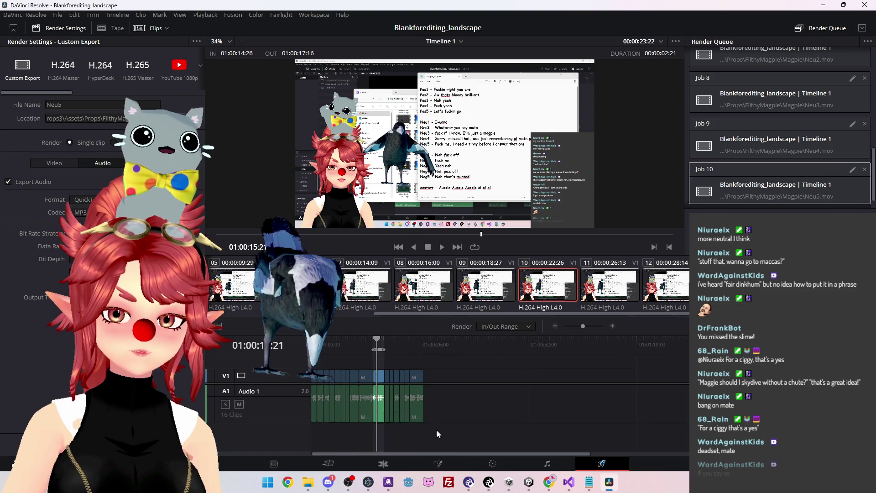
{"action": "scroll", "coordinate": [437, 430], "scroll_direction": "up", "scroll_amount": 3}
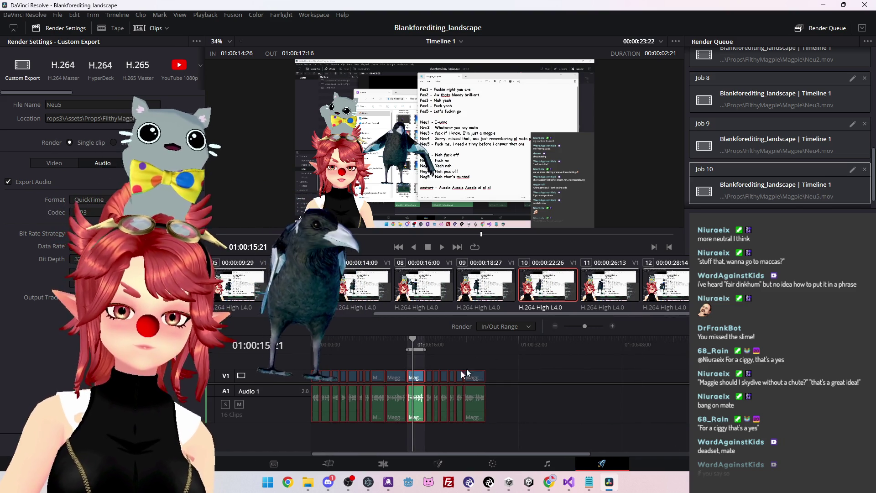
{"action": "key", "text": "shift+4"}
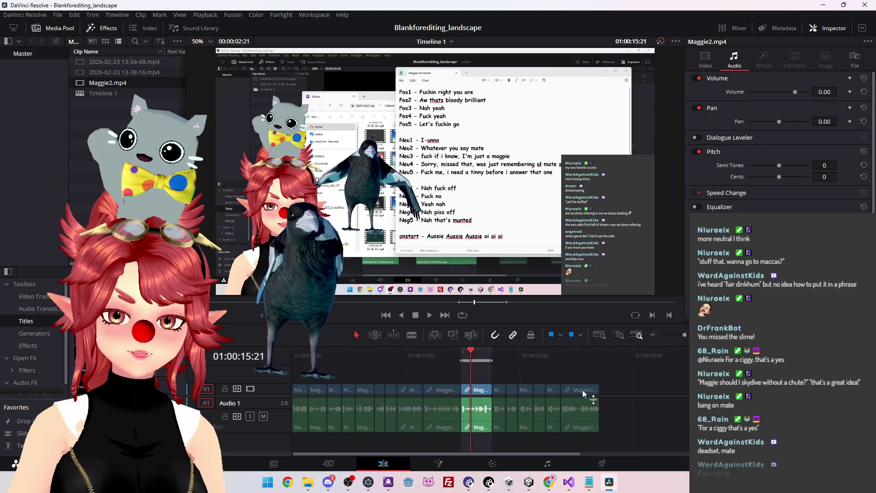
{"action": "key", "text": "ctrl+a"}
{"action": "key", "text": "Delete"}
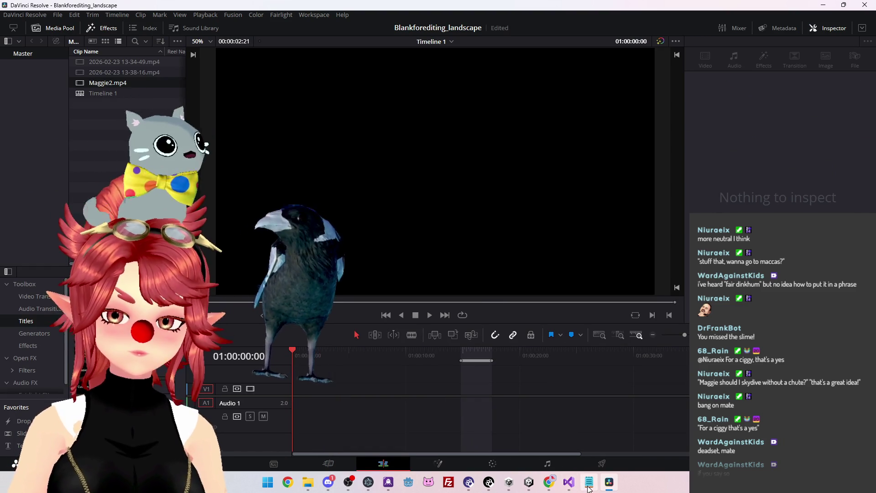
Delete the rendered MP4 file from the Magpie folder in File Explorer.
{"action": "mouse_move", "coordinate": [308, 481]}
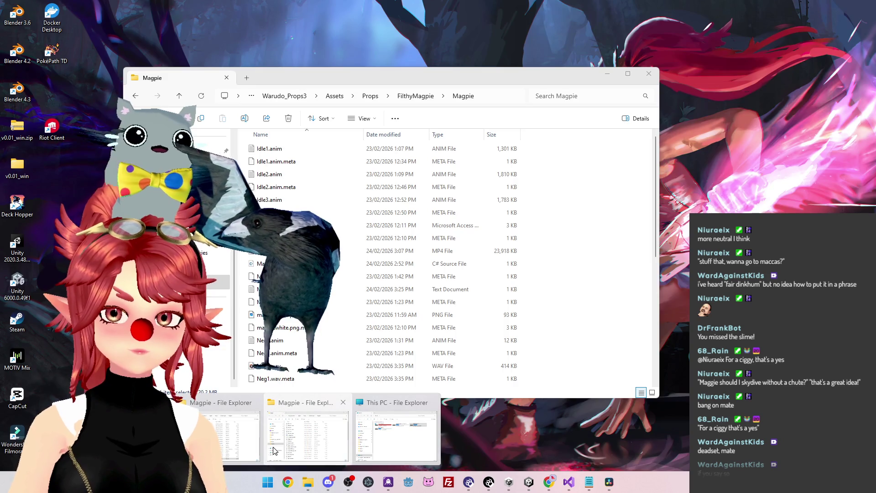
{"action": "left_click", "coordinate": [274, 450]}
{"action": "left_click", "coordinate": [273, 251]}
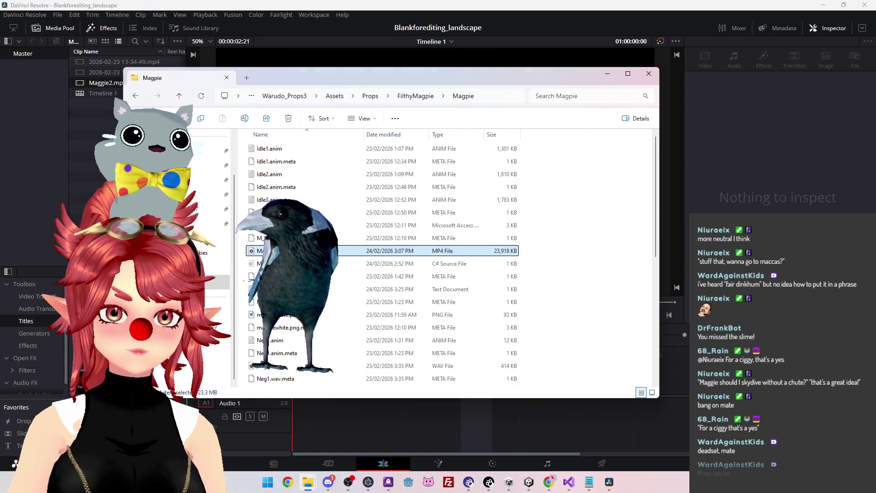
{"action": "key", "text": "Delete"}
{"action": "left_click", "coordinate": [318, 201]}
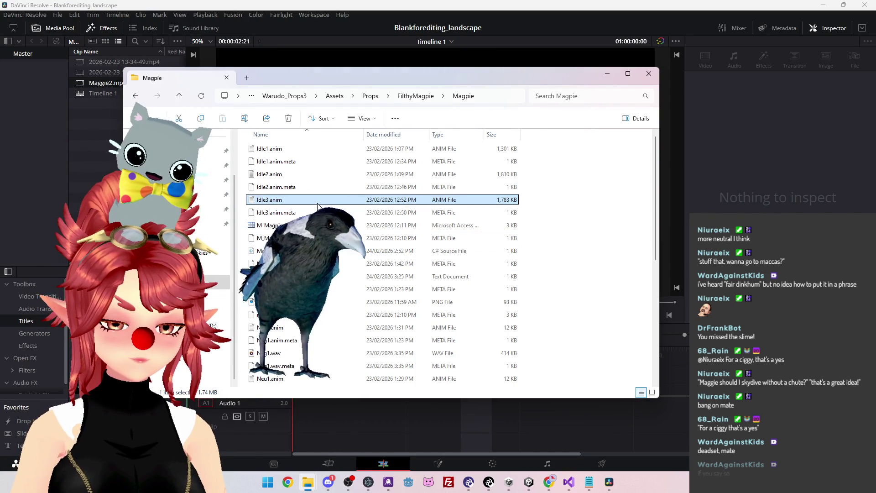
{"action": "left_click", "coordinate": [349, 290]}
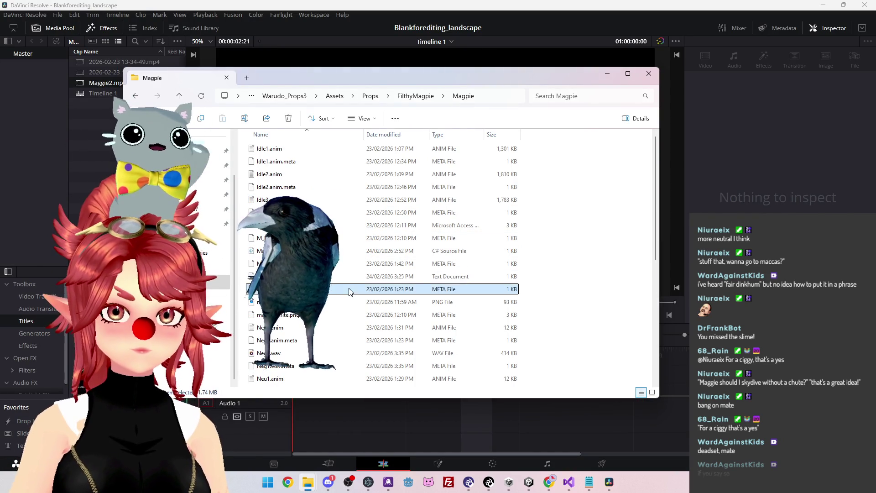
{"action": "key", "text": "ctrl+z"}
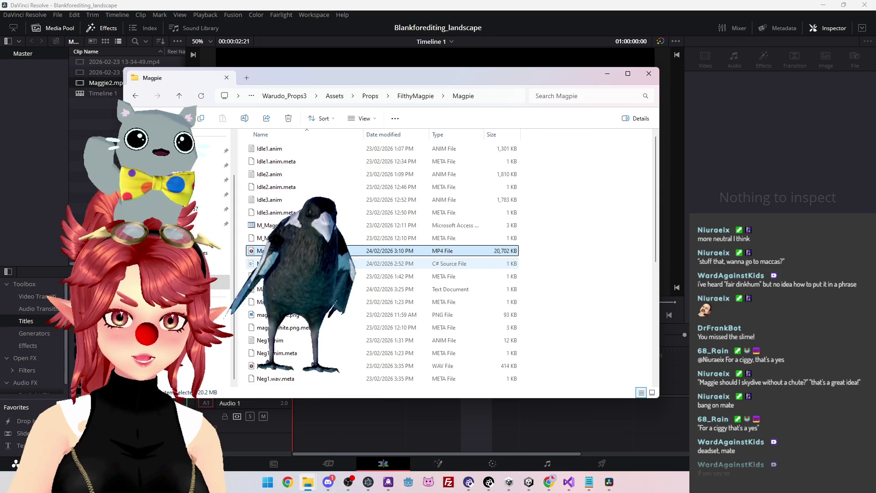
{"action": "key", "text": "Delete"}
Return to DaVinci Resolve, then bring the Magpie script notes to the front.
{"action": "mouse_move", "coordinate": [569, 481]}
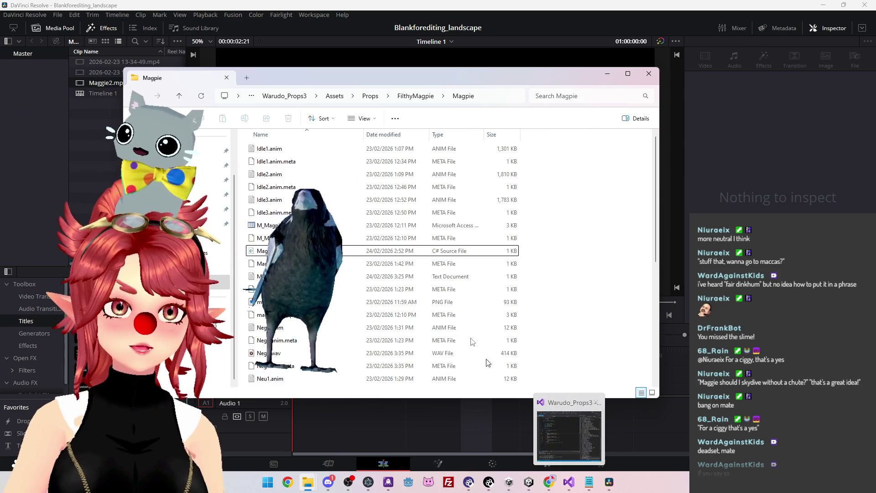
{"action": "left_click", "coordinate": [543, 27]}
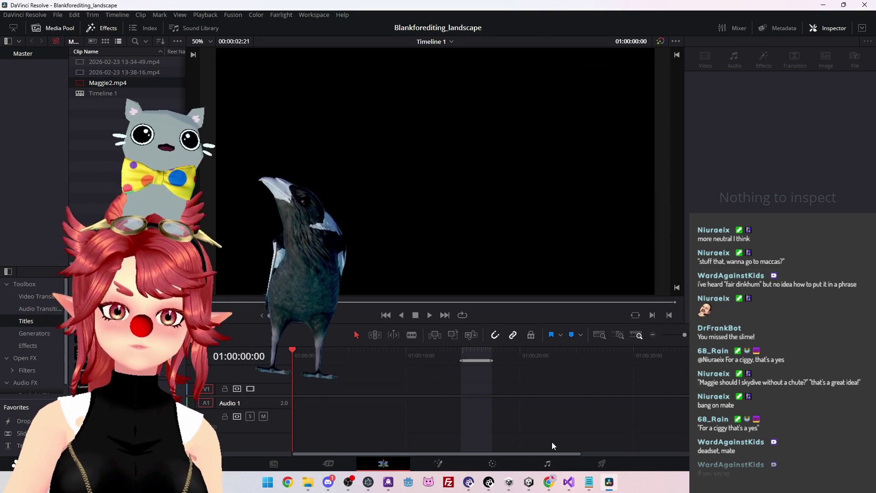
{"action": "left_click", "coordinate": [589, 482]}
Widen the Notepad window leftward, zoom text to 80%, and reposition the window.
{"action": "scroll", "coordinate": [451, 137], "scroll_direction": "up", "scroll_amount": 2}
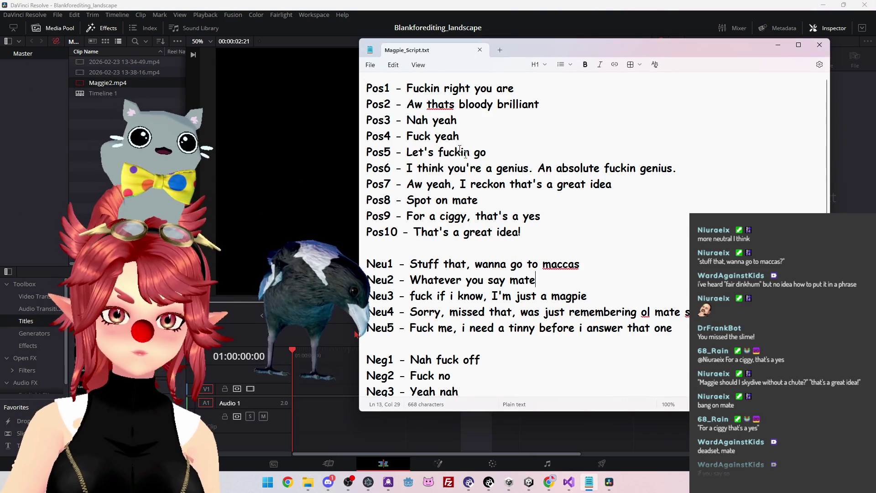
{"action": "left_click_drag", "start_coordinate": [359, 137], "coordinate": [279, 137]}
{"action": "key", "text": "ctrl+minus"}
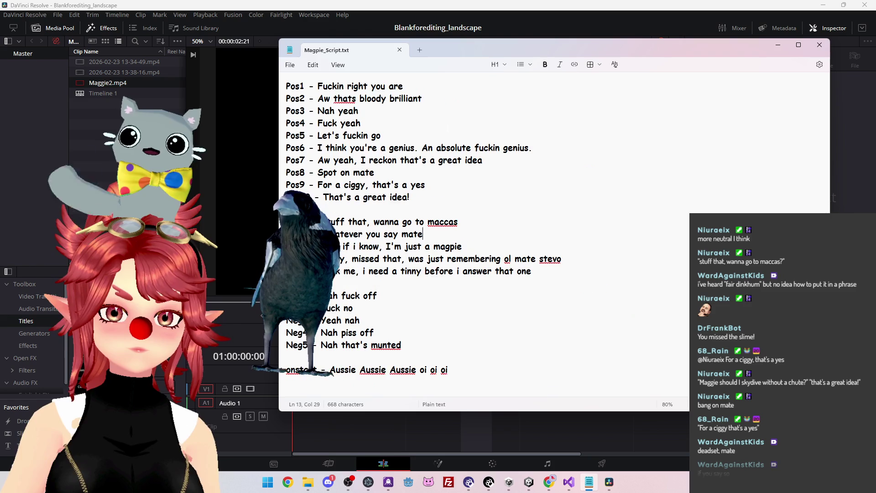
{"action": "key", "text": "ctrl+minus"}
{"action": "mouse_move", "coordinate": [522, 53]}
{"action": "left_mouse_down"}
{"action": "mouse_move", "coordinate": [673, 51]}
{"action": "mouse_move", "coordinate": [602, 56]}
{"action": "left_mouse_up"}
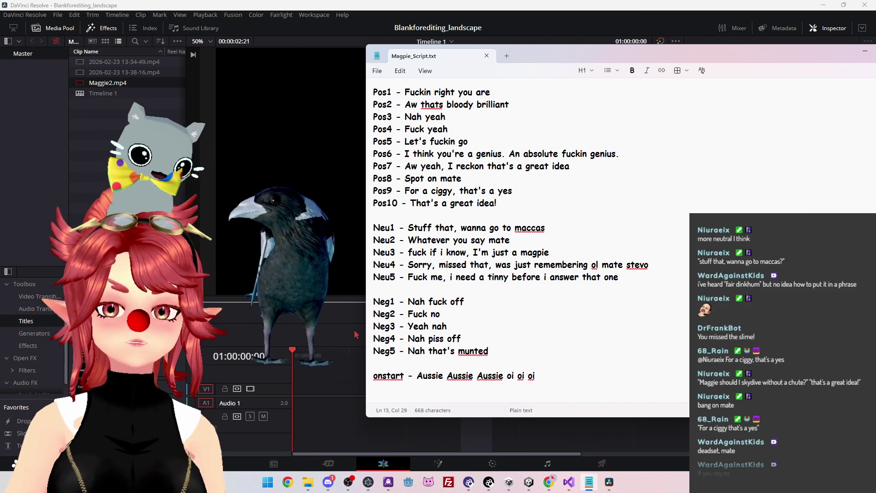
{"action": "mouse_move", "coordinate": [562, 55]}
{"action": "left_mouse_down"}
{"action": "mouse_move", "coordinate": [539, 58]}
{"action": "mouse_move", "coordinate": [564, 67]}
{"action": "left_mouse_up"}
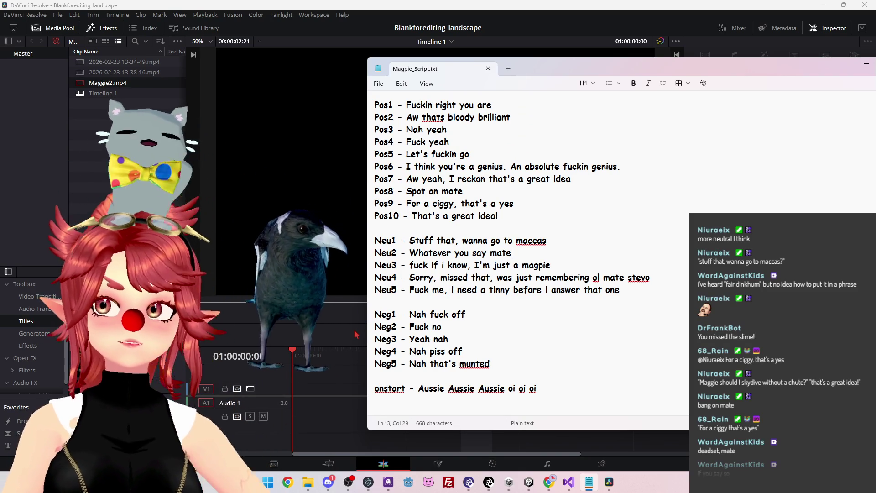
Place the caret at the end of Pos9, then select 'great' on Pos7.
{"action": "left_click", "coordinate": [357, 335]}
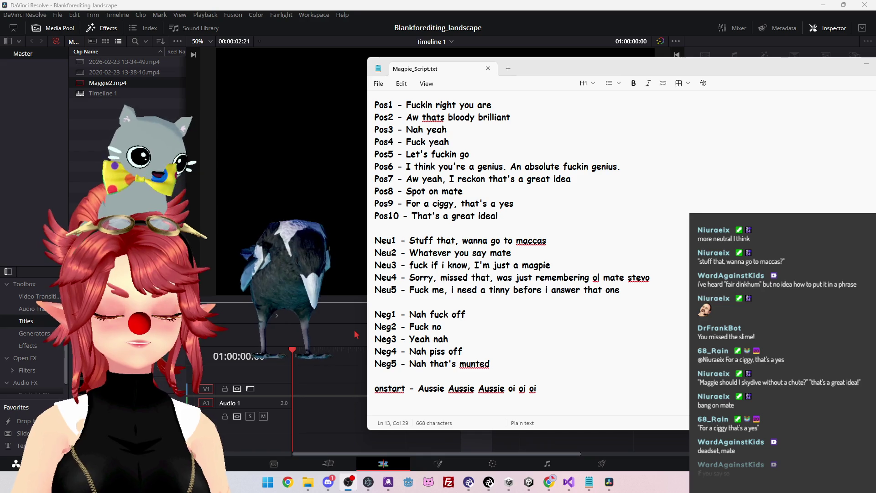
{"action": "left_click", "coordinate": [648, 204]}
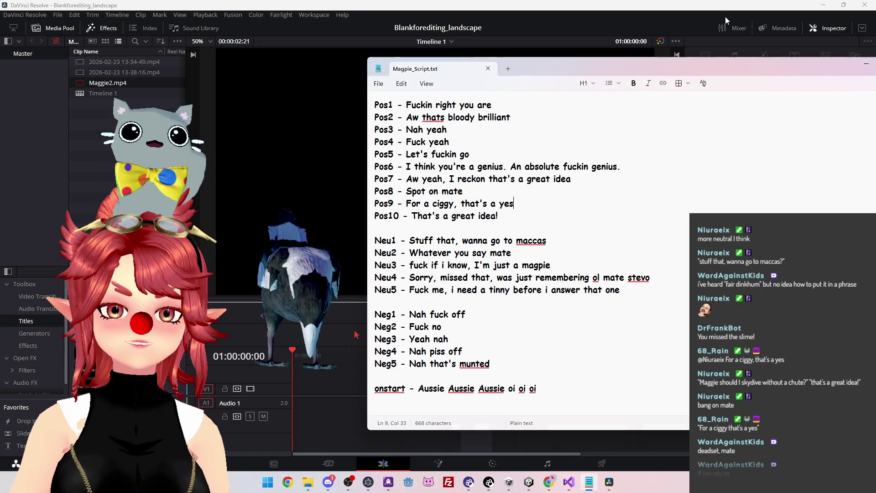
{"action": "key", "text": "alt+Tab"}
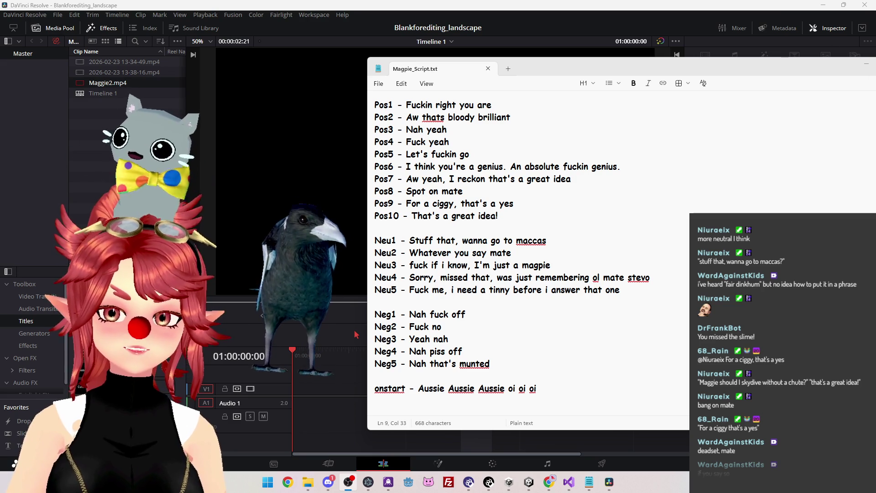
{"action": "double_click", "coordinate": [546, 179]}
Replace 'great' with 'good' so Pos7 reads "Aw yeah, I reckon that's a good idea".
{"action": "type", "text": "good"}
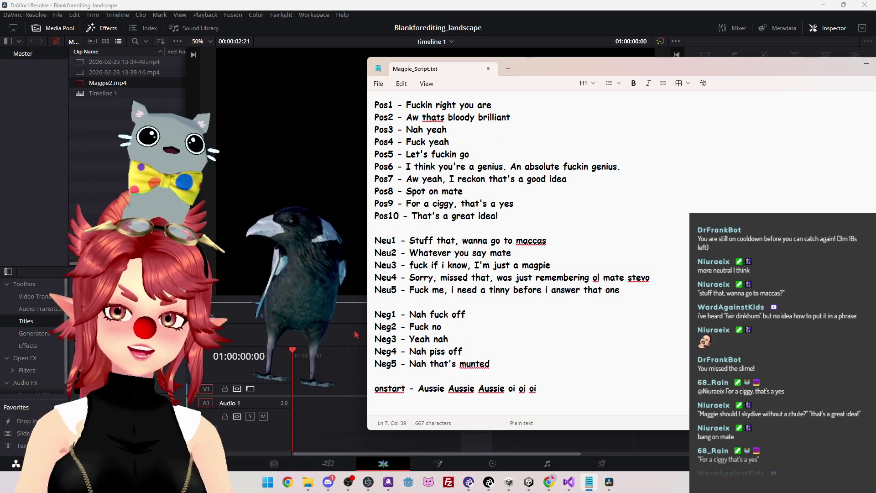
{"action": "key", "text": "alt+Tab"}
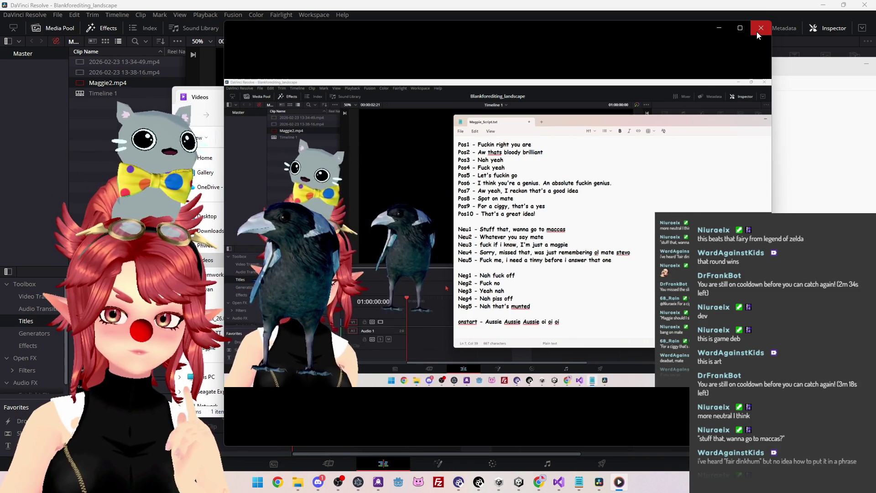
Copy Maggie1.mp4 and Maggie2.mp4 from Videos and paste them into the Magpie folder.
{"action": "left_click", "coordinate": [757, 32]}
{"action": "left_click", "coordinate": [573, 252], "text": "ctrl"}
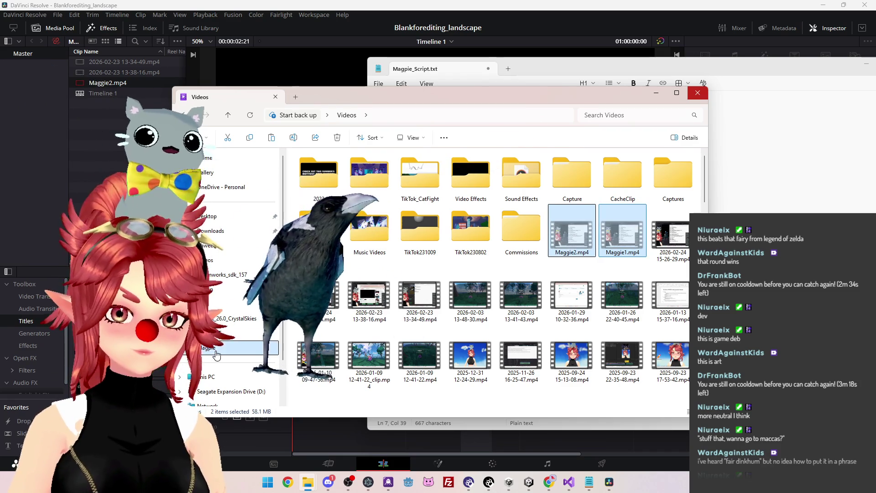
{"action": "left_click", "coordinate": [218, 352]}
{"action": "left_click", "coordinate": [444, 284]}
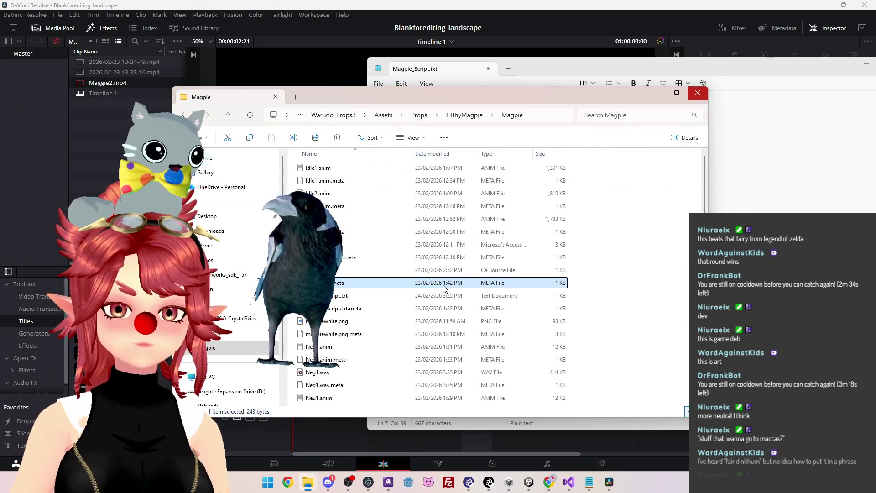
{"action": "key", "text": "ctrl+v"}
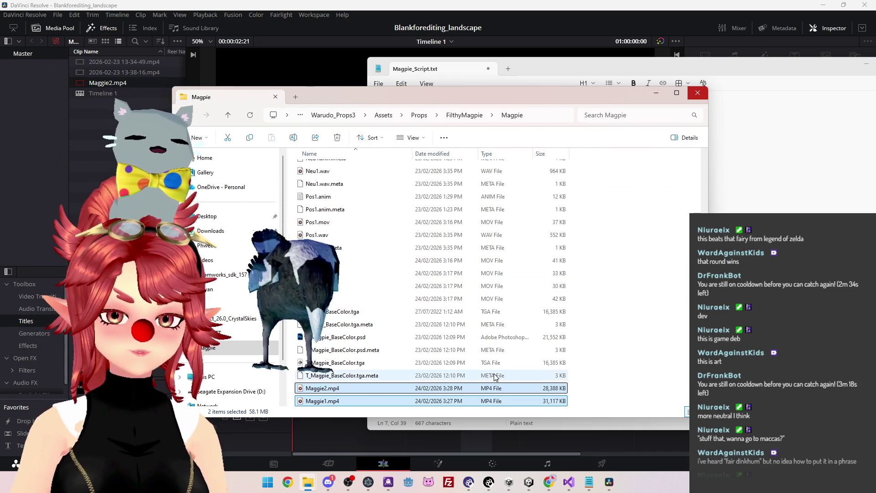
{"action": "left_click", "coordinate": [610, 482]}
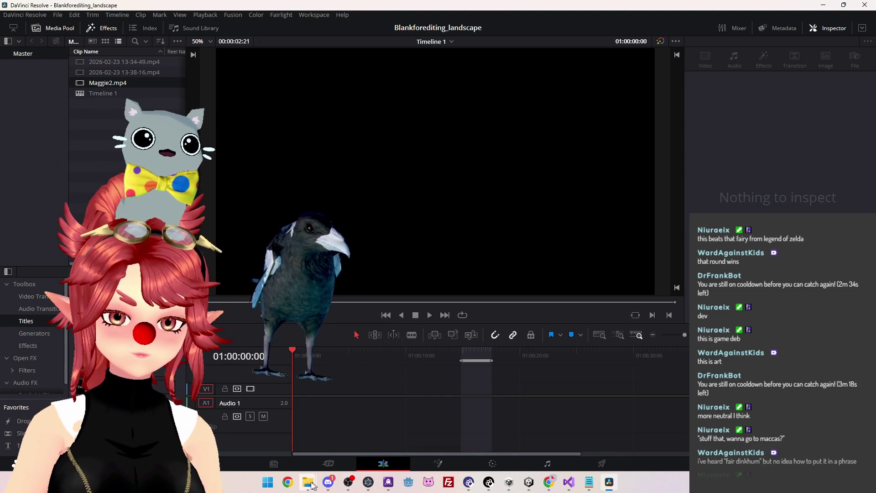
Drag Maggie1.mp4 from the Magpie folder to the start of Timeline 1 and zoom to fit it.
{"action": "mouse_move", "coordinate": [314, 485]}
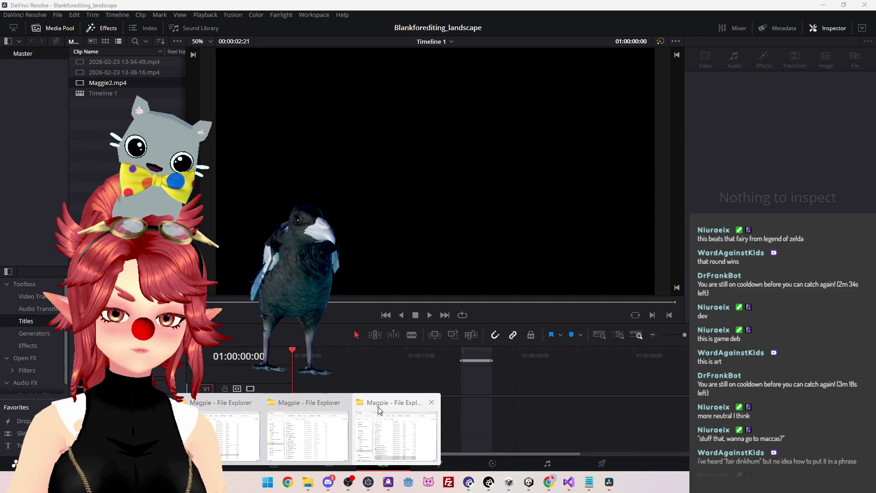
{"action": "left_click", "coordinate": [289, 405]}
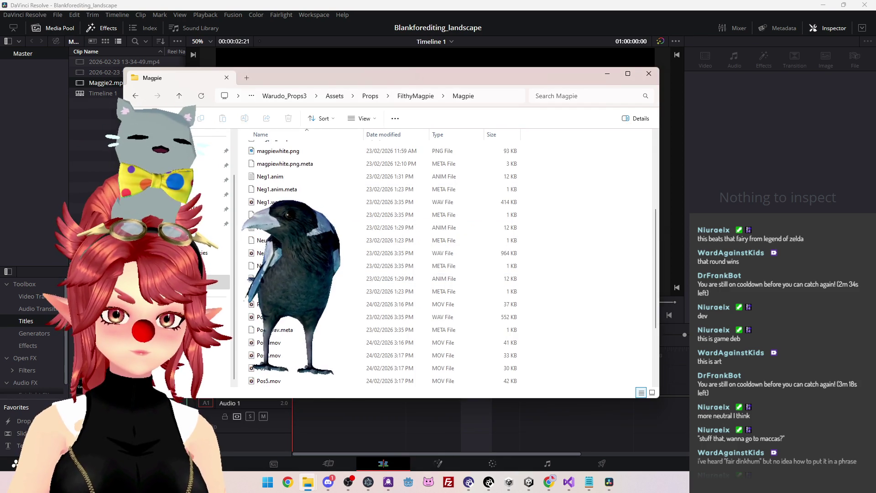
{"action": "scroll", "coordinate": [445, 264], "scroll_direction": "up", "scroll_amount": 3}
{"action": "key", "text": "alt+Tab"}
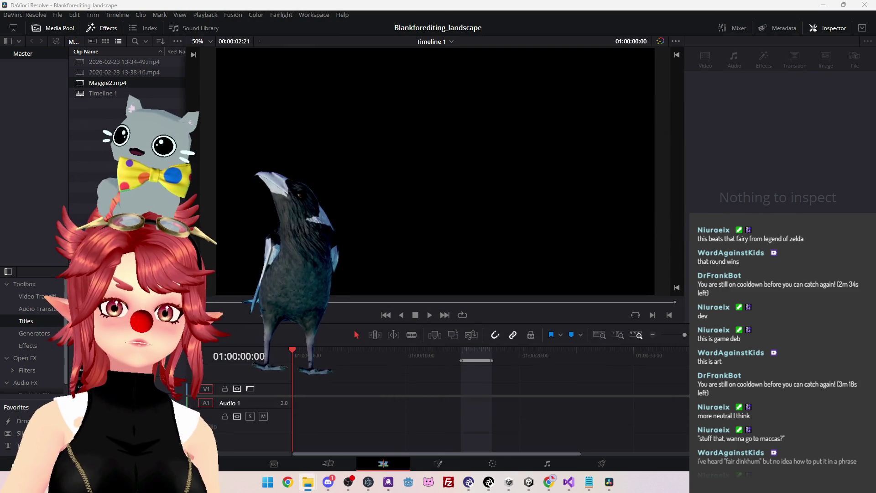
{"action": "mouse_move", "coordinate": [365, 27]}
{"action": "left_mouse_down"}
{"action": "mouse_move", "coordinate": [325, 372]}
{"action": "mouse_move", "coordinate": [311, 410]}
{"action": "mouse_move", "coordinate": [328, 398]}
{"action": "mouse_move", "coordinate": [293, 398]}
{"action": "left_mouse_up"}
{"action": "left_click_drag", "start_coordinate": [460, 362], "coordinate": [244, 363]}
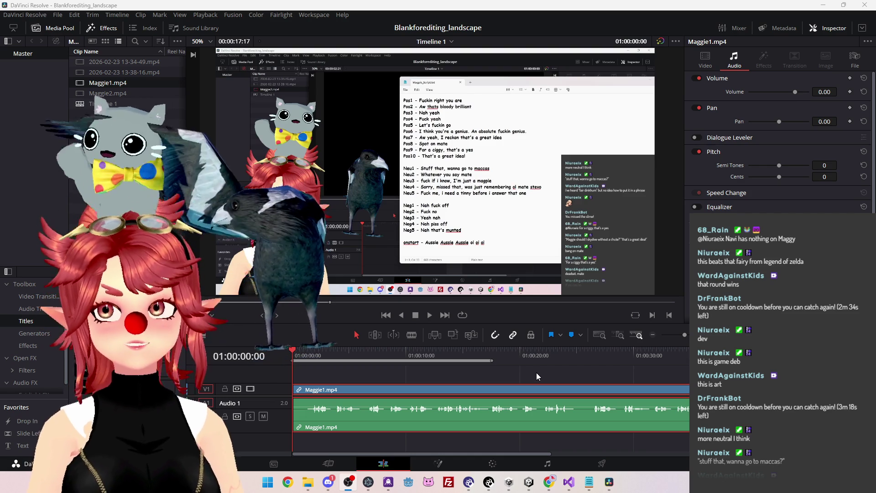
Open the Twitch bookmark in a new Chrome tab.
{"action": "left_click", "coordinate": [551, 488]}
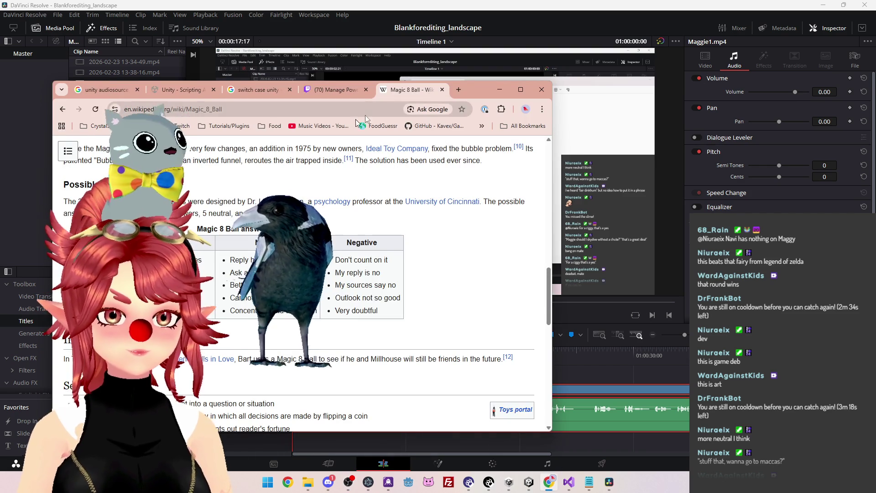
{"action": "left_click", "coordinate": [458, 90]}
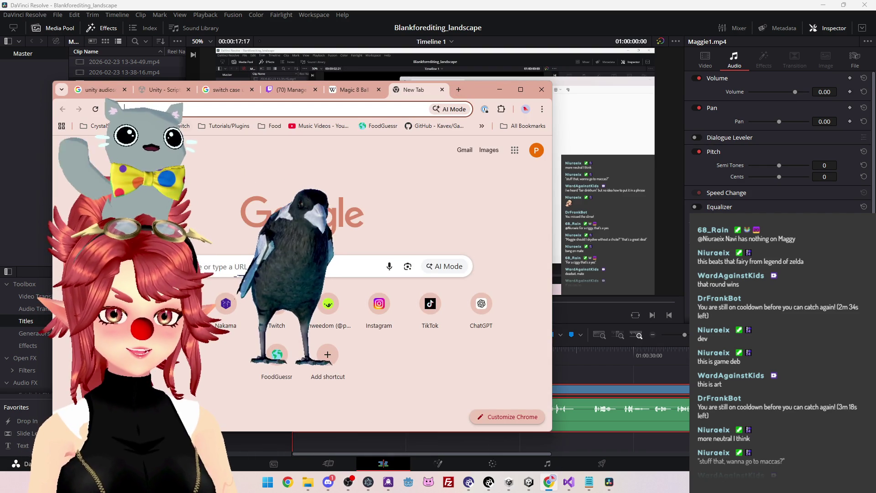
{"action": "left_click", "coordinate": [212, 144]}
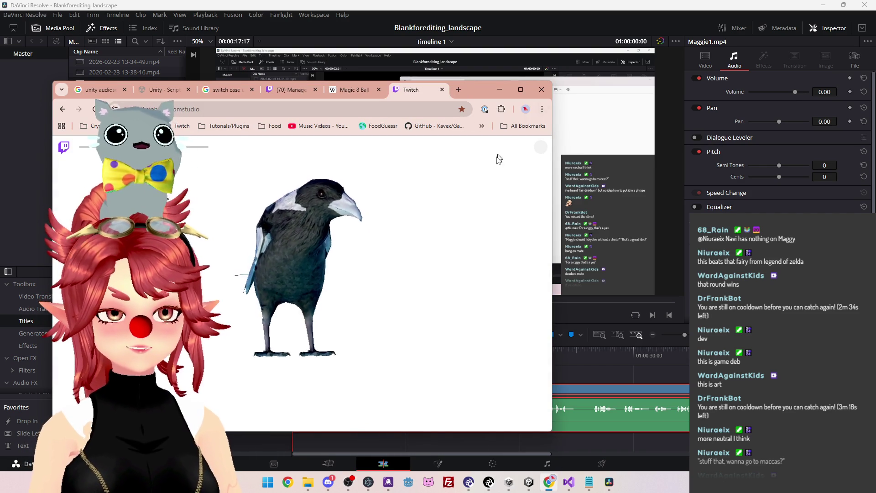
{"action": "left_click_drag", "start_coordinate": [479, 90], "coordinate": [647, 61]}
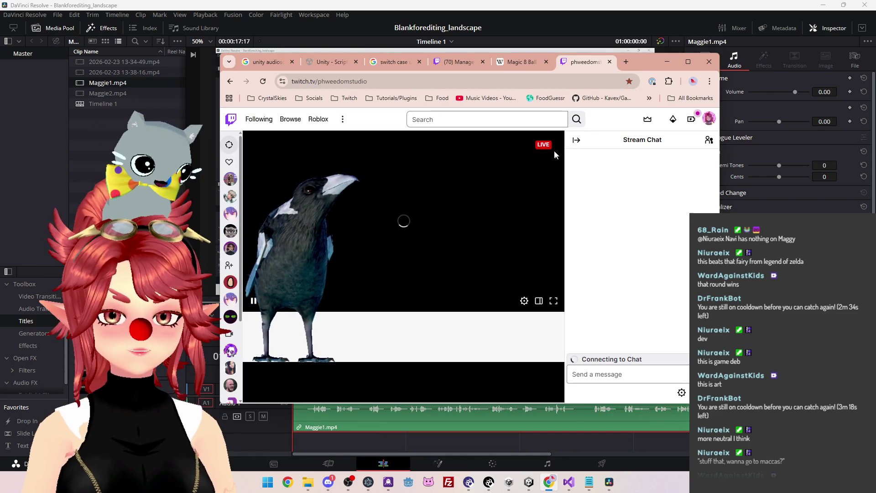
Switch to a followed channel's live stream and watch it with Chrome maximised.
{"action": "left_click", "coordinate": [230, 181]}
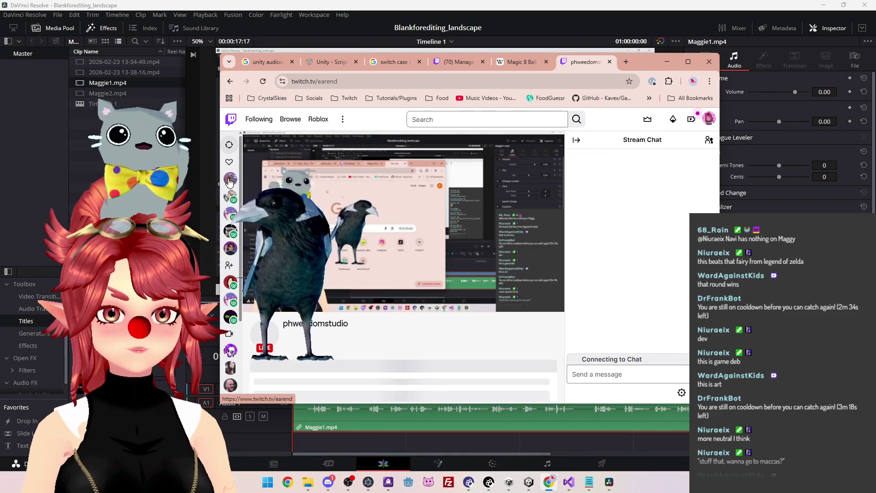
{"action": "left_click", "coordinate": [231, 282]}
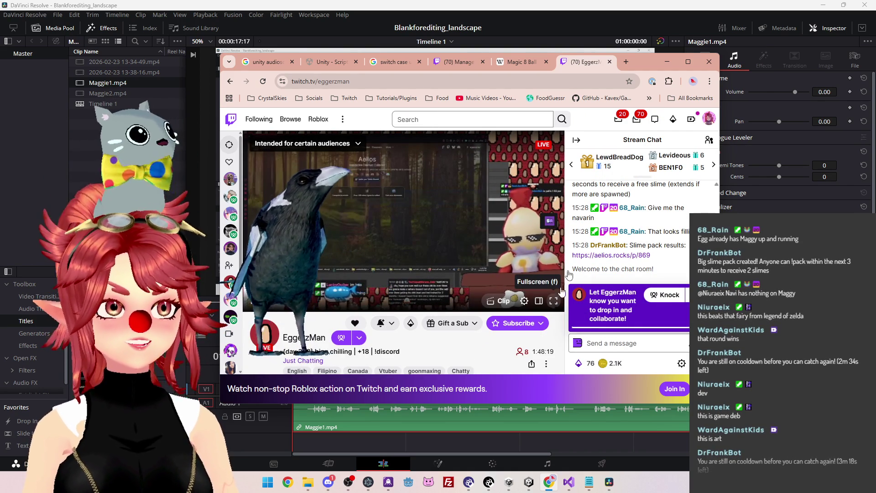
{"action": "left_click", "coordinate": [688, 61]}
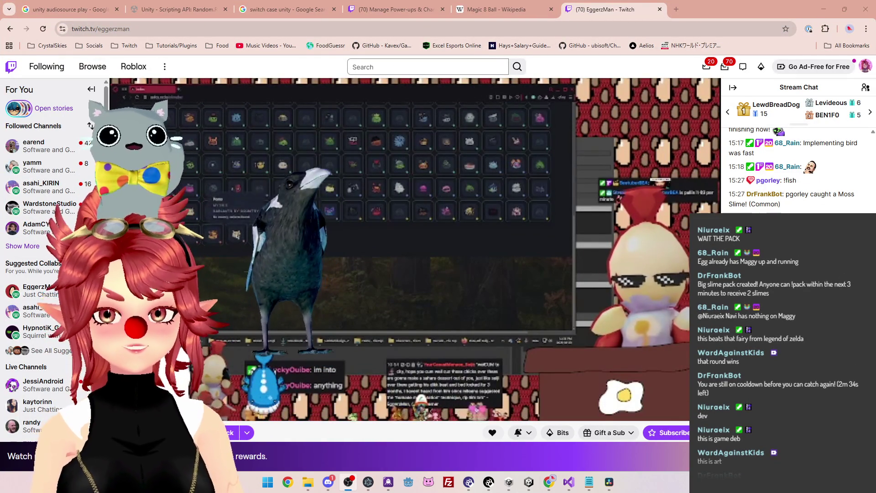
{"action": "mouse_move", "coordinate": [293, 375]}
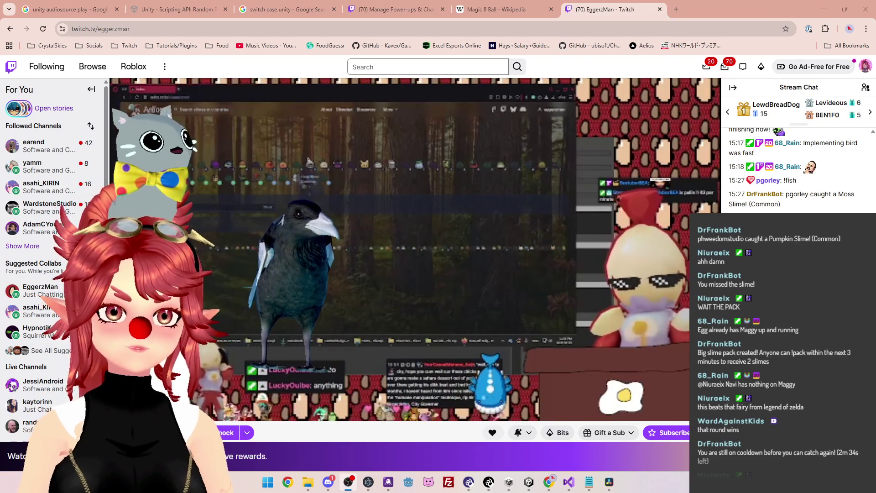
{"action": "scroll", "coordinate": [799, 169], "scroll_direction": "up", "scroll_amount": 1}
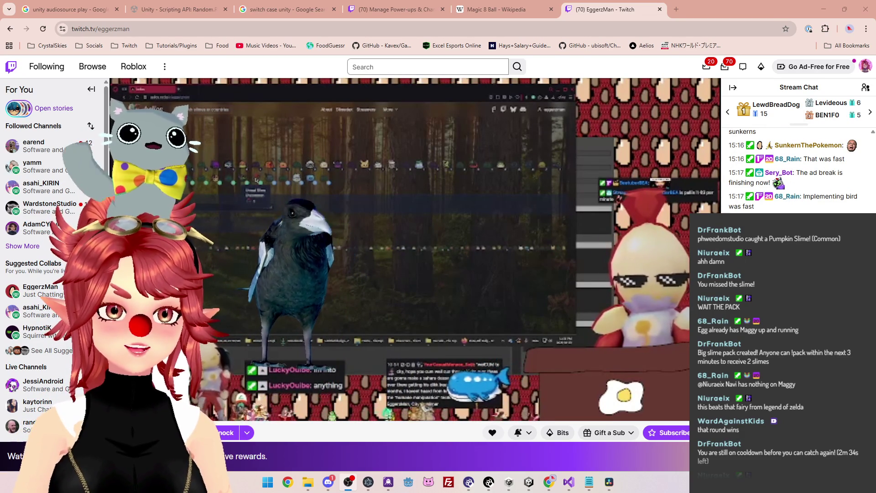